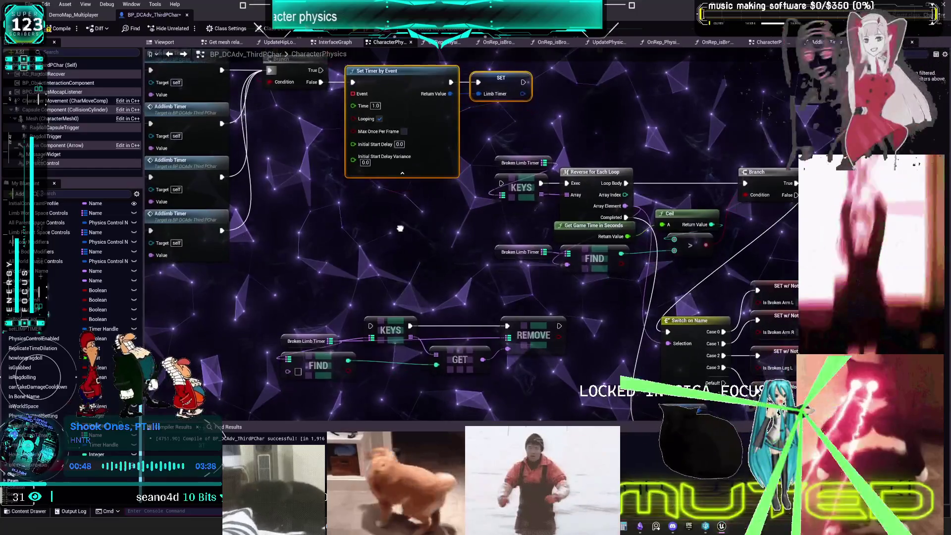
- Marquee-select the Broken Limb Timer, FIND, KEYS, GET and REMOVE nodes and drag them lower
{"action": "mouse_move", "coordinate": [403, 229]}
{"action": "left_mouse_down"}
{"action": "mouse_move", "coordinate": [403, 253]}
{"action": "mouse_move", "coordinate": [409, 237]}
{"action": "mouse_move", "coordinate": [445, 248]}
{"action": "left_mouse_up"}
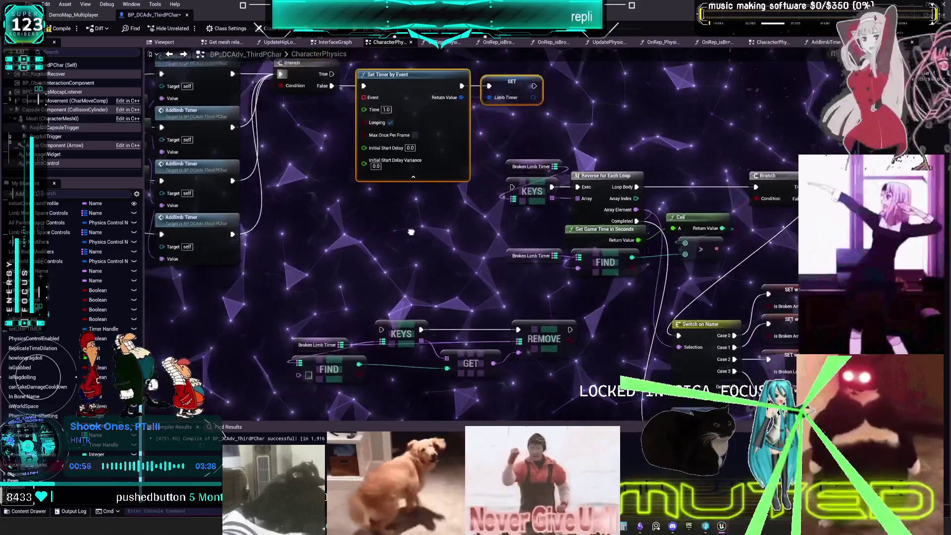
{"action": "left_click_drag", "start_coordinate": [438, 231], "coordinate": [444, 232]}
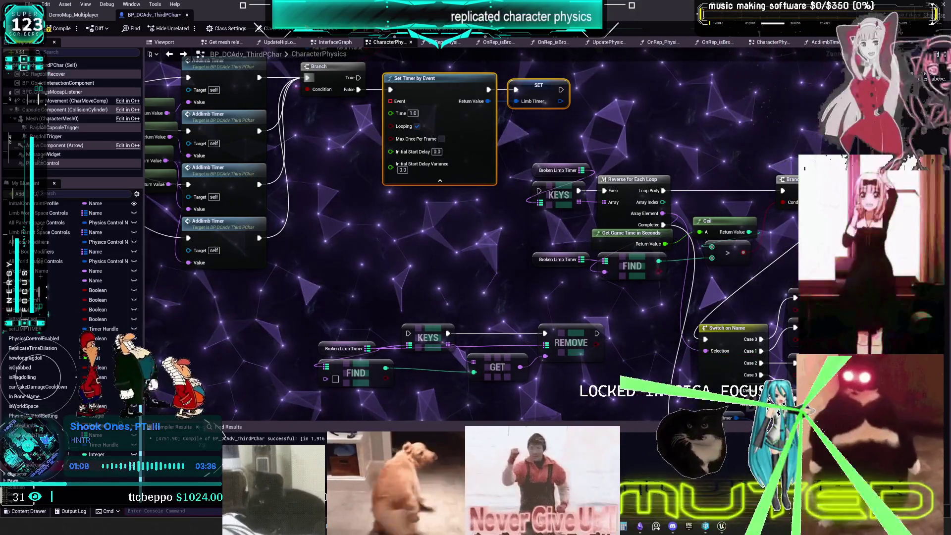
{"action": "scroll", "coordinate": [619, 273], "scroll_direction": "down", "scroll_amount": 2}
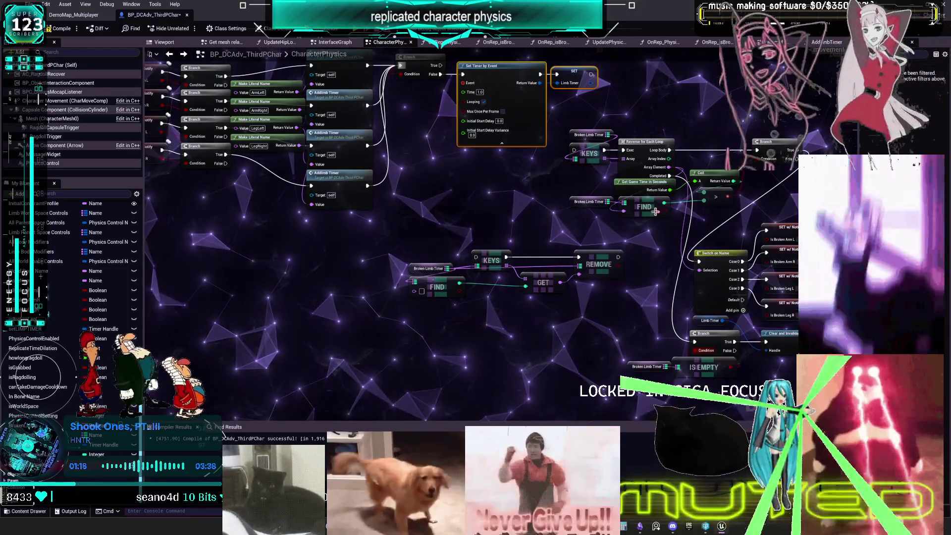
{"action": "mouse_move", "coordinate": [681, 240]}
{"action": "left_mouse_down"}
{"action": "mouse_move", "coordinate": [580, 220]}
{"action": "mouse_move", "coordinate": [576, 236]}
{"action": "left_mouse_up"}
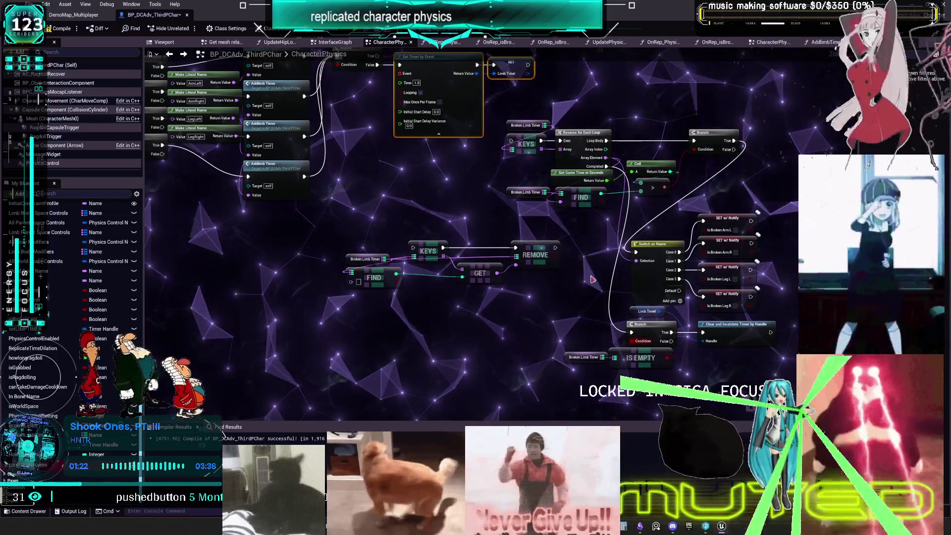
{"action": "left_click_drag", "start_coordinate": [319, 218], "coordinate": [558, 291]}
{"action": "mouse_move", "coordinate": [527, 253]}
{"action": "left_mouse_down"}
{"action": "mouse_move", "coordinate": [693, 278]}
{"action": "mouse_move", "coordinate": [461, 306]}
{"action": "mouse_move", "coordinate": [510, 335]}
{"action": "left_mouse_up"}
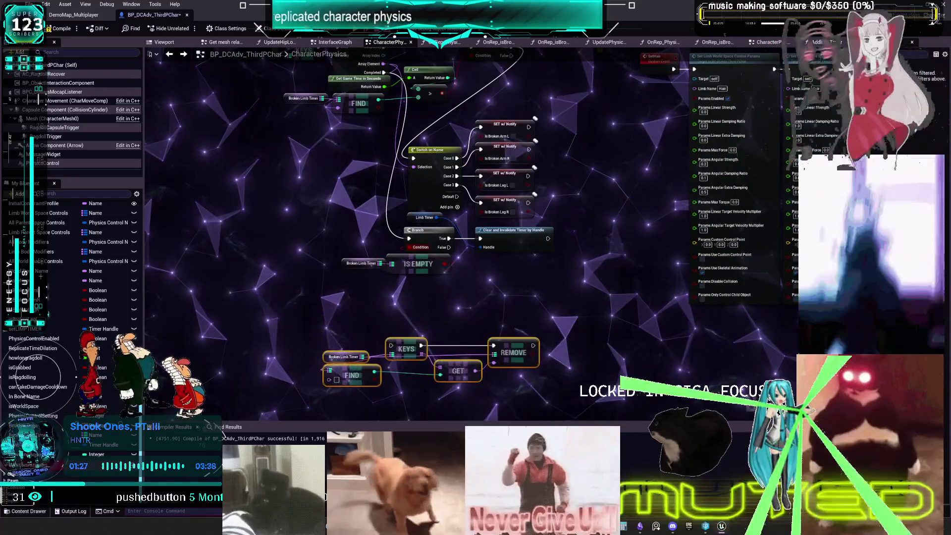
- Move the Broken Limb Timer node group up beside the SET w/ Notify nodes
{"action": "scroll", "coordinate": [458, 126], "scroll_direction": "down", "scroll_amount": 1}
{"action": "left_click_drag", "start_coordinate": [395, 170], "coordinate": [416, 330]}
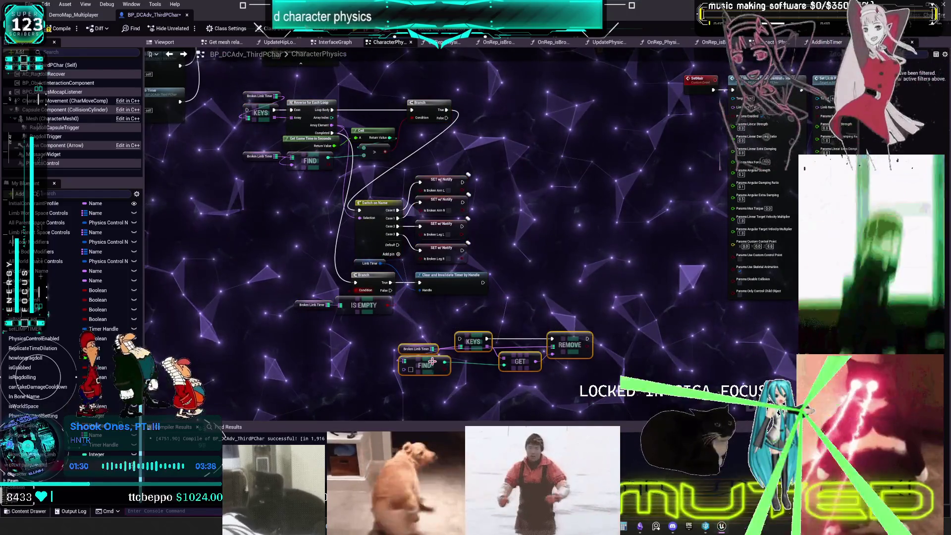
{"action": "left_click_drag", "start_coordinate": [432, 363], "coordinate": [537, 231]}
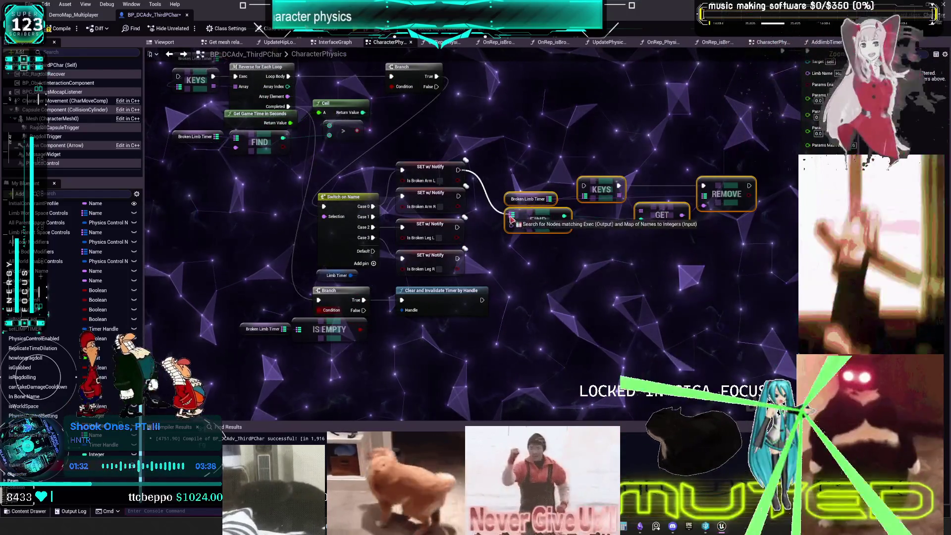
{"action": "scroll", "coordinate": [480, 227], "scroll_direction": "up", "scroll_amount": 2}
{"action": "left_click_drag", "start_coordinate": [458, 169], "coordinate": [564, 212]}
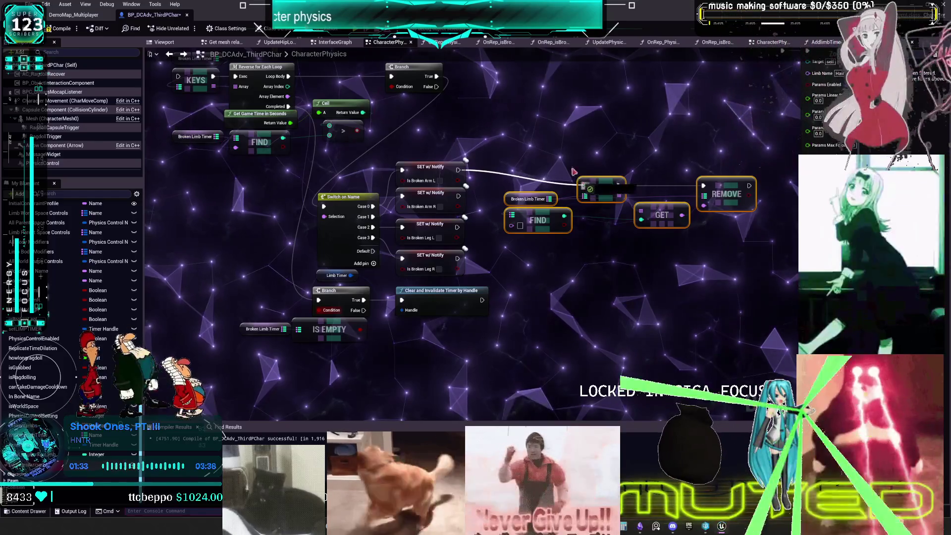
{"action": "left_click_drag", "start_coordinate": [579, 177], "coordinate": [574, 168]}
{"action": "left_click_drag", "start_coordinate": [298, 107], "coordinate": [330, 132]}
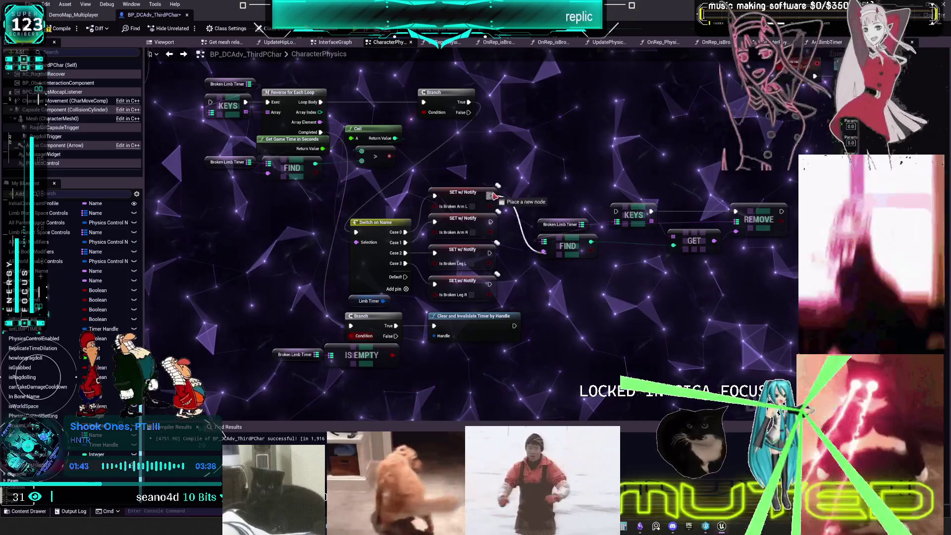
- Wire the SET w/ Notify nodes' exec outputs into KEYS
{"action": "left_click_drag", "start_coordinate": [735, 211], "coordinate": [617, 212]}
{"action": "left_click_drag", "start_coordinate": [491, 222], "coordinate": [618, 214]}
{"action": "left_click_drag", "start_coordinate": [489, 284], "coordinate": [616, 214]}
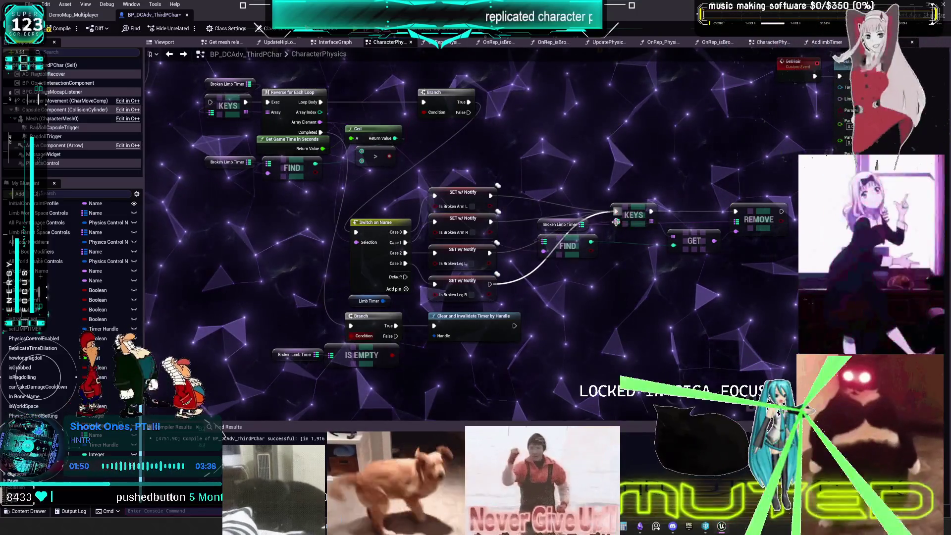
- Line up KEYS, GET and REMOVE beside the SET nodes, put FIND above, and search 'custom'
{"action": "left_click_drag", "start_coordinate": [577, 251], "coordinate": [557, 168]}
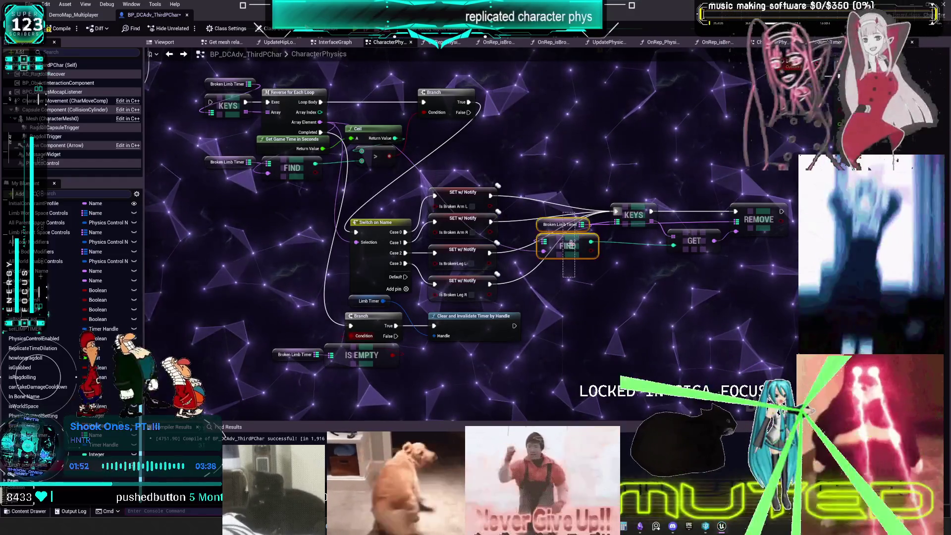
{"action": "left_click_drag", "start_coordinate": [614, 217], "coordinate": [548, 224]}
{"action": "left_click_drag", "start_coordinate": [693, 241], "coordinate": [606, 236]}
{"action": "mouse_move", "coordinate": [751, 218]}
{"action": "left_mouse_down"}
{"action": "mouse_move", "coordinate": [663, 220]}
{"action": "mouse_move", "coordinate": [663, 228]}
{"action": "left_mouse_up"}
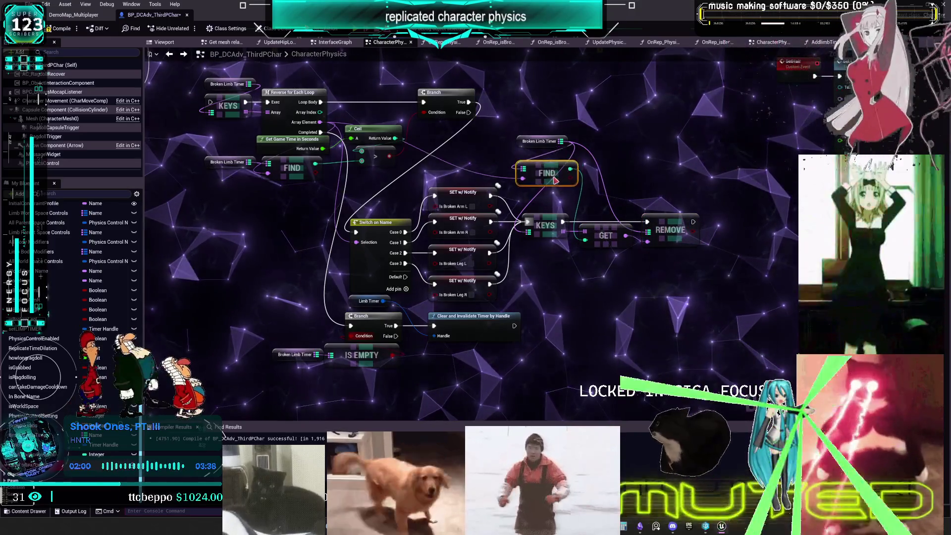
{"action": "left_click_drag", "start_coordinate": [550, 163], "coordinate": [550, 179]}
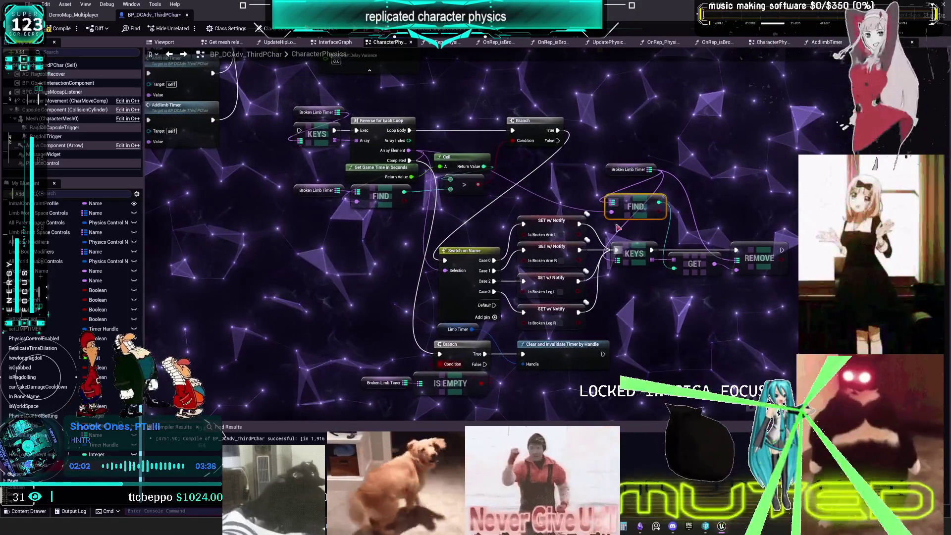
{"action": "scroll", "coordinate": [571, 176], "scroll_direction": "down", "scroll_amount": 1}
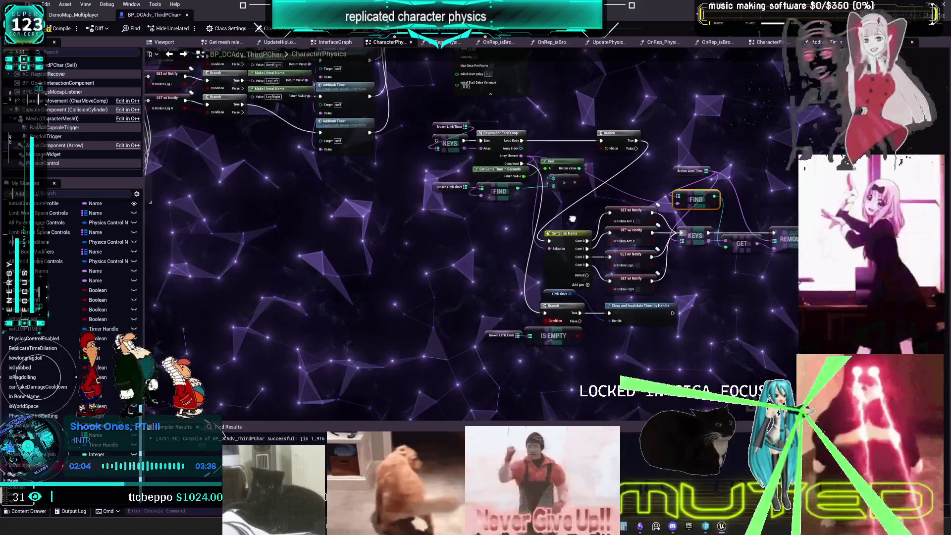
{"action": "scroll", "coordinate": [481, 161], "scroll_direction": "down", "scroll_amount": 1}
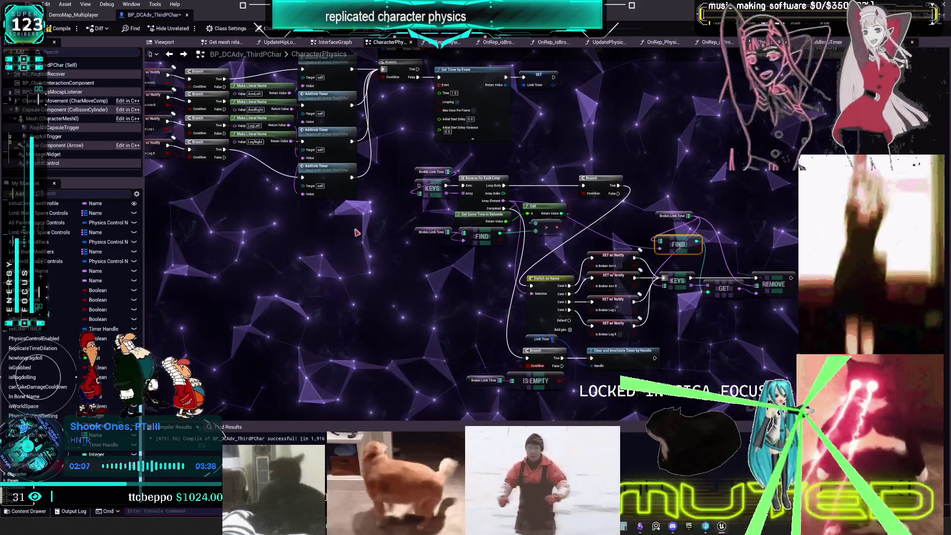
{"action": "type", "text": "custom"}
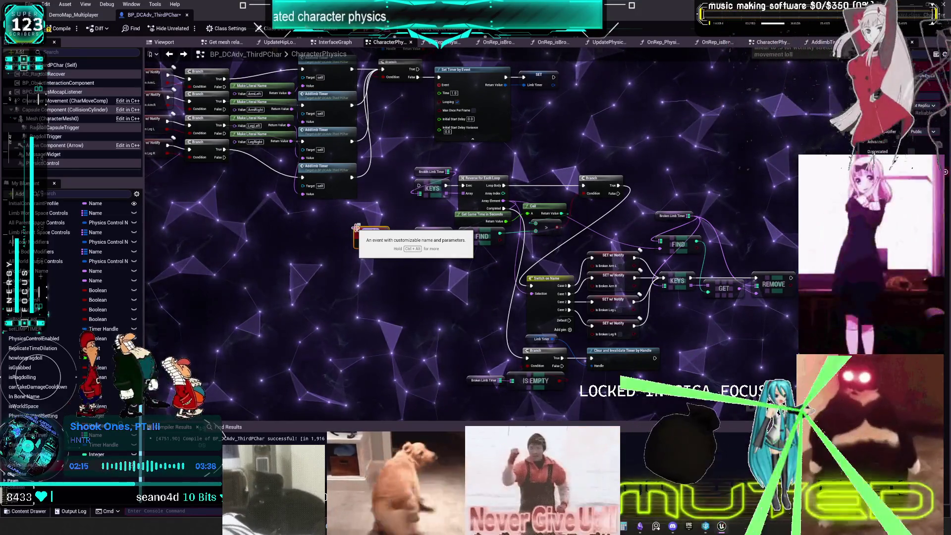
- Connect the LimbCooldown custom event to the Set Timer by Event node's Event pin
{"action": "scroll", "coordinate": [406, 229], "scroll_direction": "up", "scroll_amount": 3}
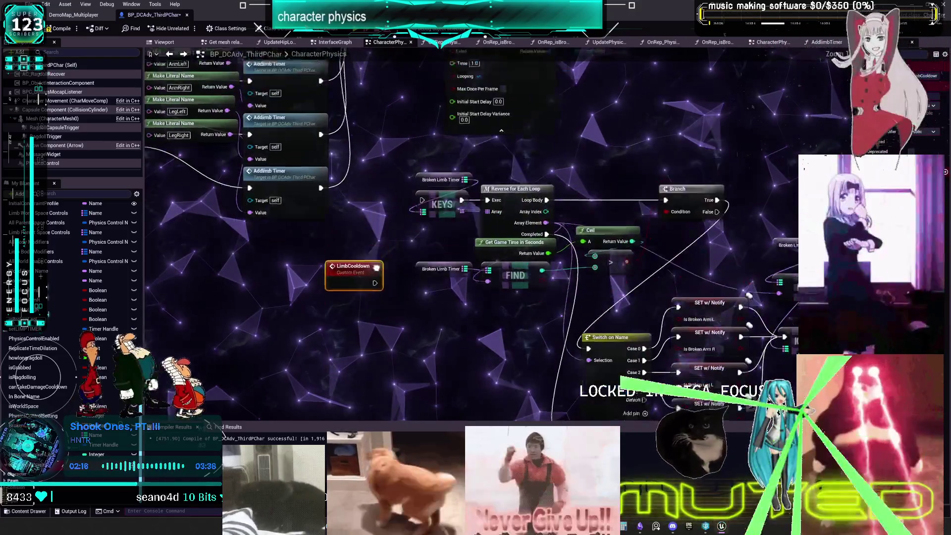
{"action": "left_click_drag", "start_coordinate": [456, 181], "coordinate": [450, 186]}
{"action": "left_click_drag", "start_coordinate": [442, 88], "coordinate": [464, 181]}
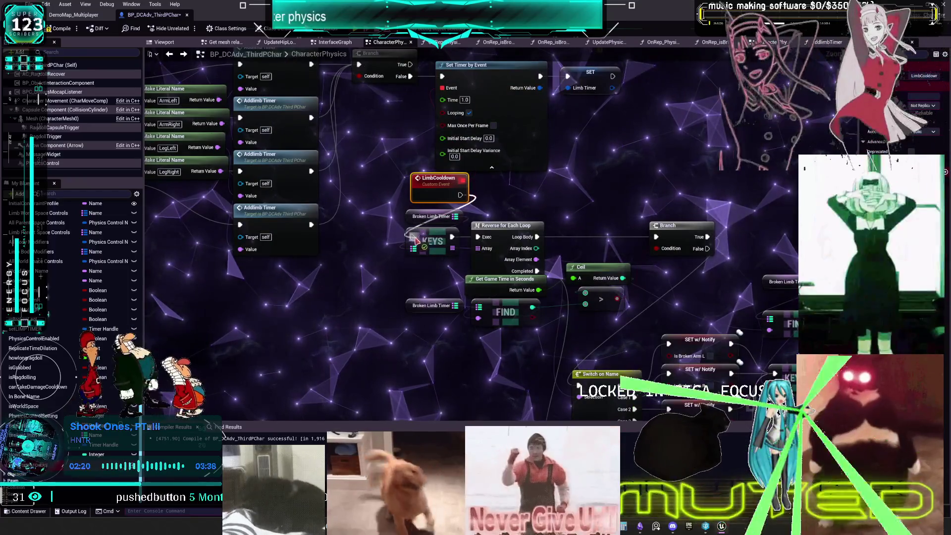
{"action": "mouse_move", "coordinate": [548, 202]}
{"action": "left_mouse_down"}
{"action": "mouse_move", "coordinate": [526, 151]}
{"action": "mouse_move", "coordinate": [513, 168]}
{"action": "mouse_move", "coordinate": [514, 147]}
{"action": "left_mouse_up"}
{"action": "scroll", "coordinate": [561, 159], "scroll_direction": "down", "scroll_amount": 1}
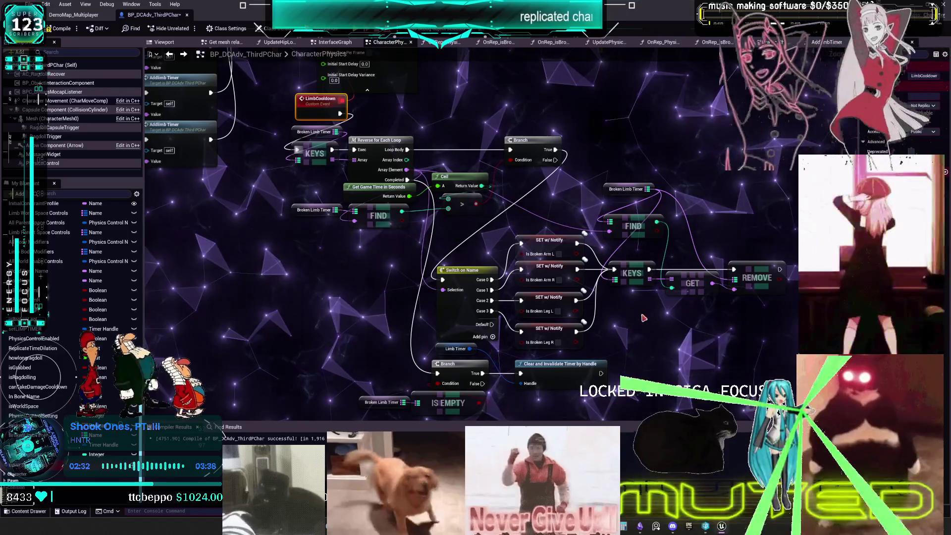
- Move the Broken Limb Timer node down beside KEYS and GET
{"action": "left_click_drag", "start_coordinate": [419, 167], "coordinate": [519, 174]}
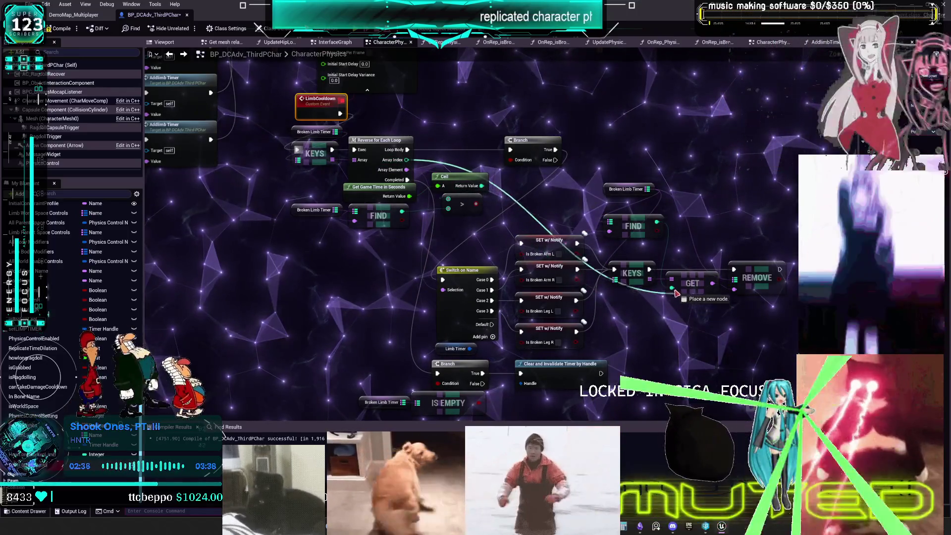
{"action": "left_click_drag", "start_coordinate": [681, 267], "coordinate": [653, 252]}
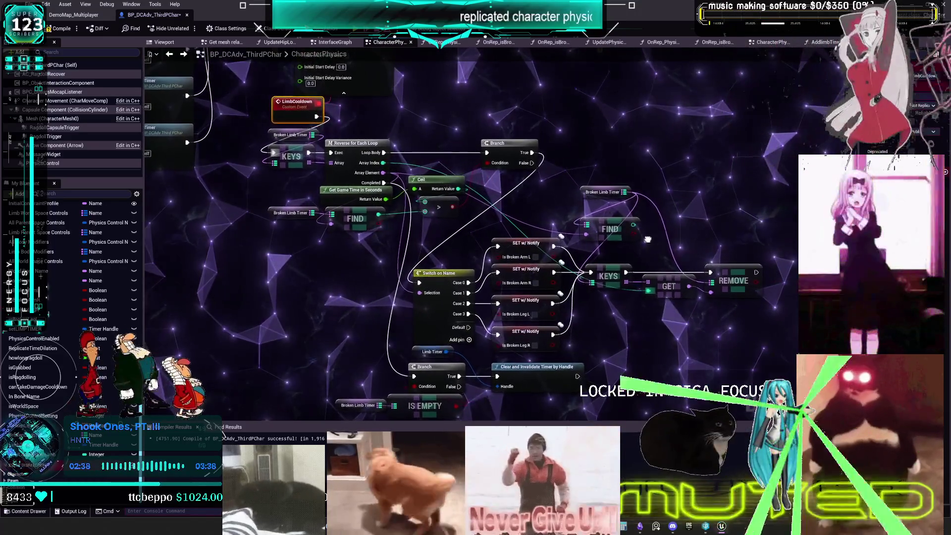
{"action": "left_click", "coordinate": [616, 223]}
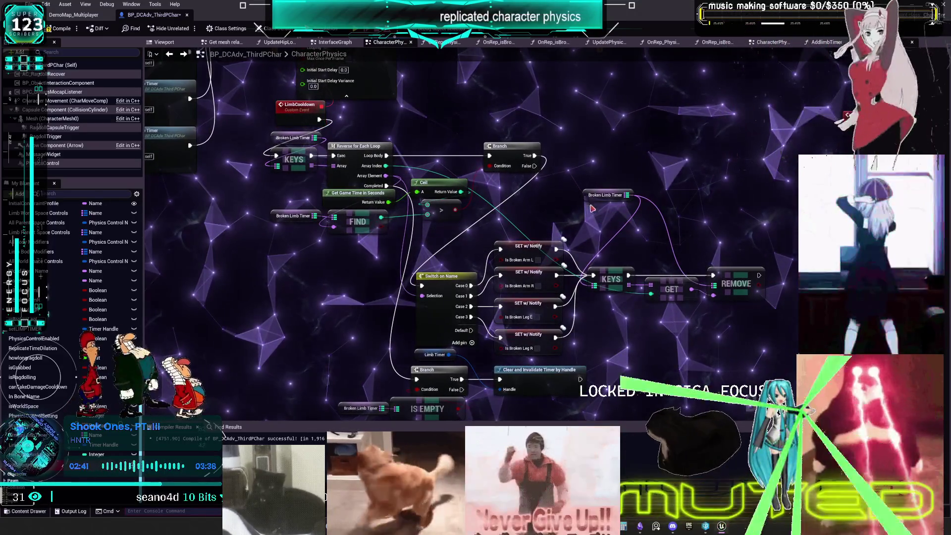
{"action": "left_click_drag", "start_coordinate": [605, 195], "coordinate": [615, 247]}
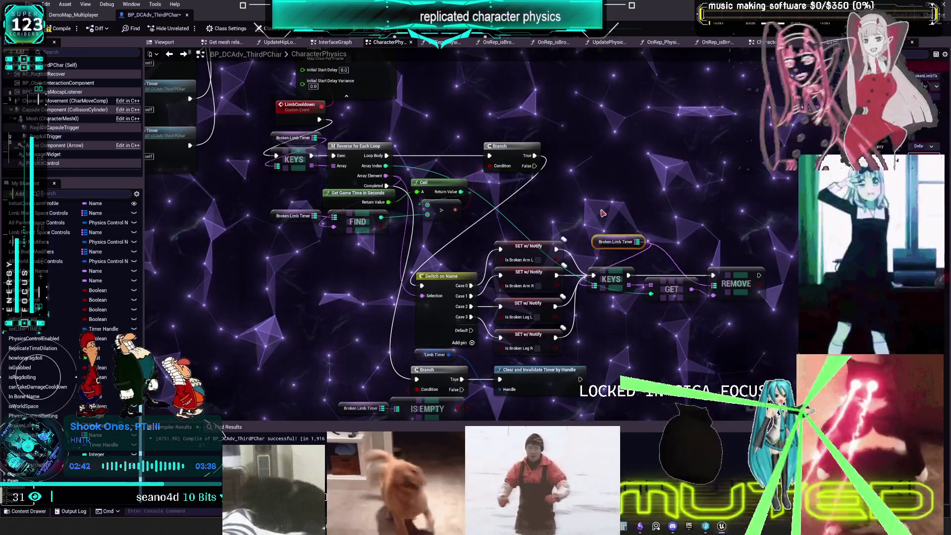
{"action": "left_click_drag", "start_coordinate": [599, 247], "coordinate": [595, 257]}
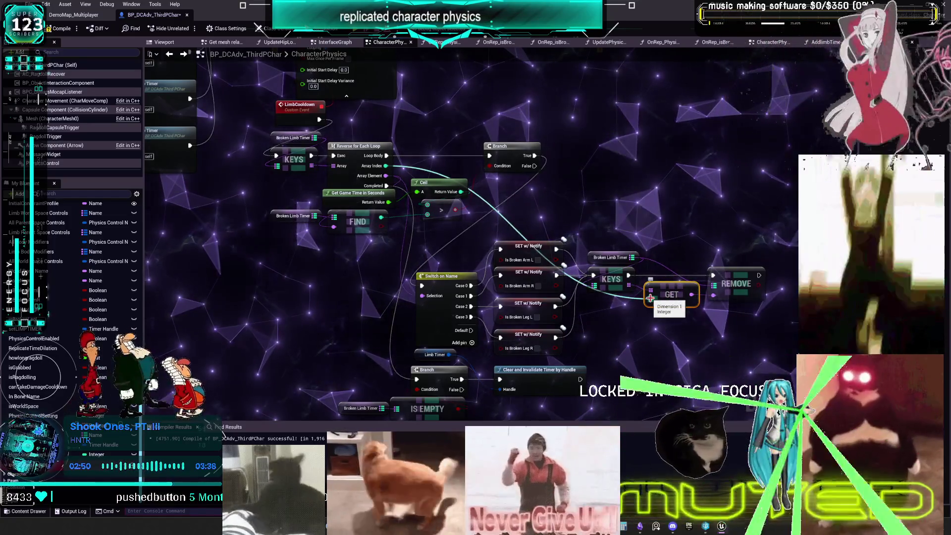
- Add a Map FIND node from Broken Limb Timer and duplicate it
{"action": "left_click", "coordinate": [649, 342]}
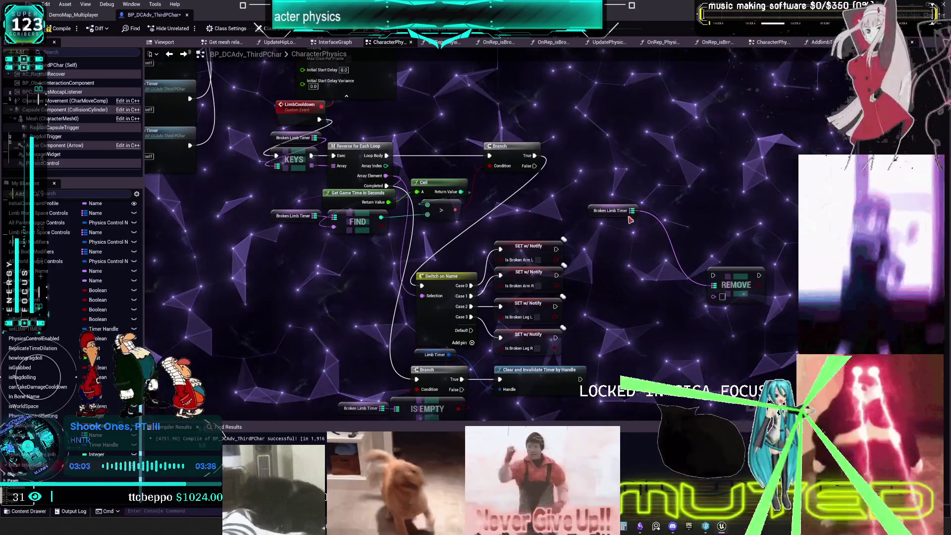
{"action": "left_click_drag", "start_coordinate": [629, 225], "coordinate": [614, 256]}
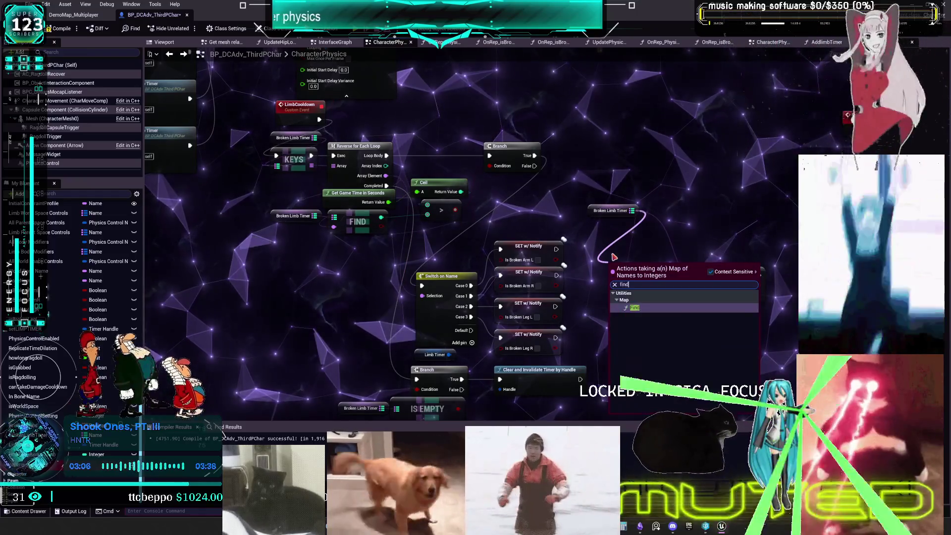
{"action": "type", "text": "d"}
{"action": "left_click", "coordinate": [661, 309]}
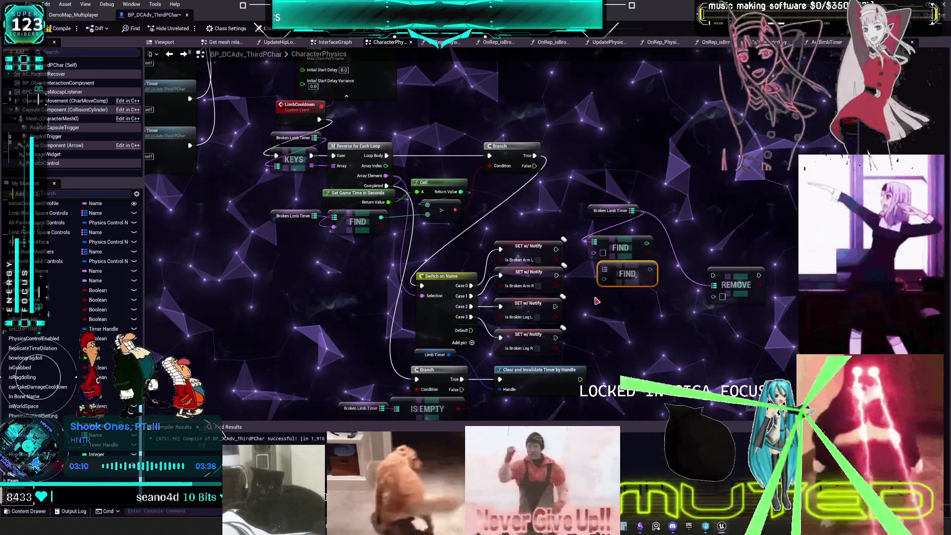
{"action": "key", "text": "ctrl+w"}
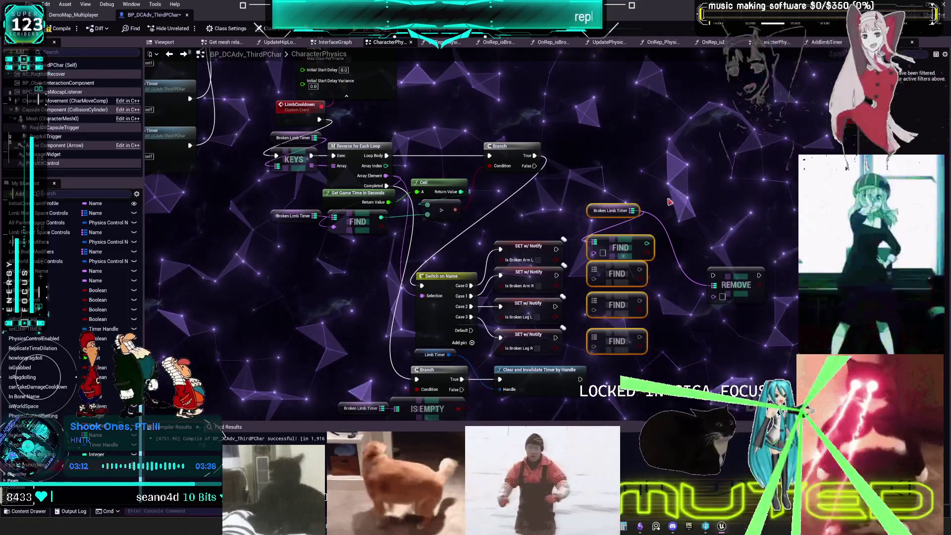
- Wire the loop's Array Element into the FIND nodes
{"action": "left_click", "coordinate": [667, 203]}
{"action": "left_click_drag", "start_coordinate": [494, 212], "coordinate": [500, 224]}
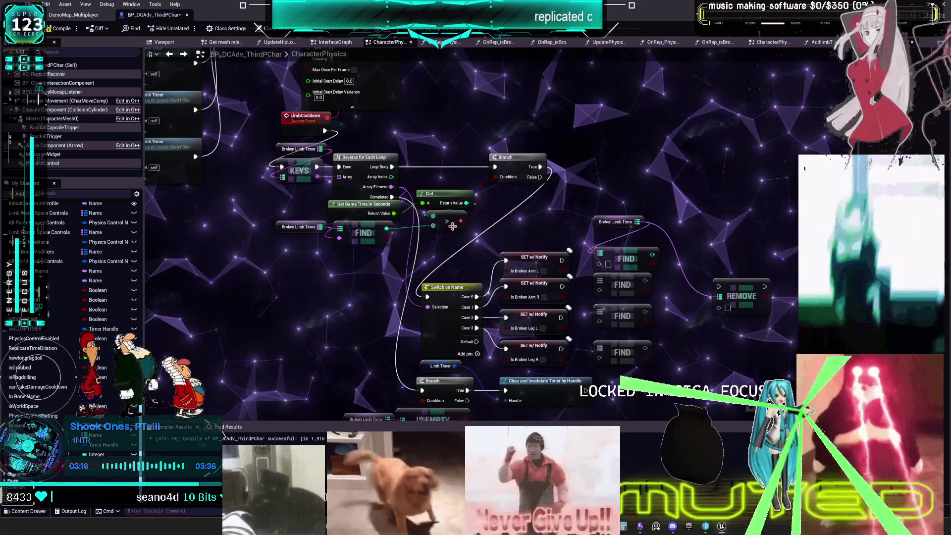
{"action": "left_click_drag", "start_coordinate": [392, 197], "coordinate": [599, 264]}
{"action": "mouse_move", "coordinate": [393, 187]}
{"action": "left_mouse_down"}
{"action": "mouse_move", "coordinate": [588, 281]}
{"action": "mouse_move", "coordinate": [602, 322]}
{"action": "left_mouse_up"}
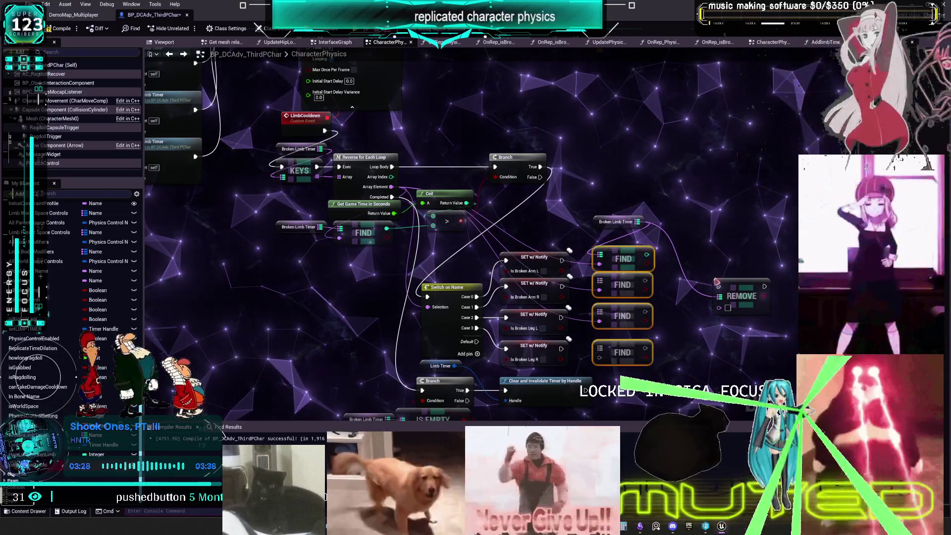
- Delete the four FIND nodes and move REMOVE up beside the SET w/ Notify nodes
{"action": "key", "text": "Delete"}
{"action": "left_click_drag", "start_coordinate": [724, 287], "coordinate": [699, 291]}
{"action": "left_click_drag", "start_coordinate": [634, 289], "coordinate": [628, 256]}
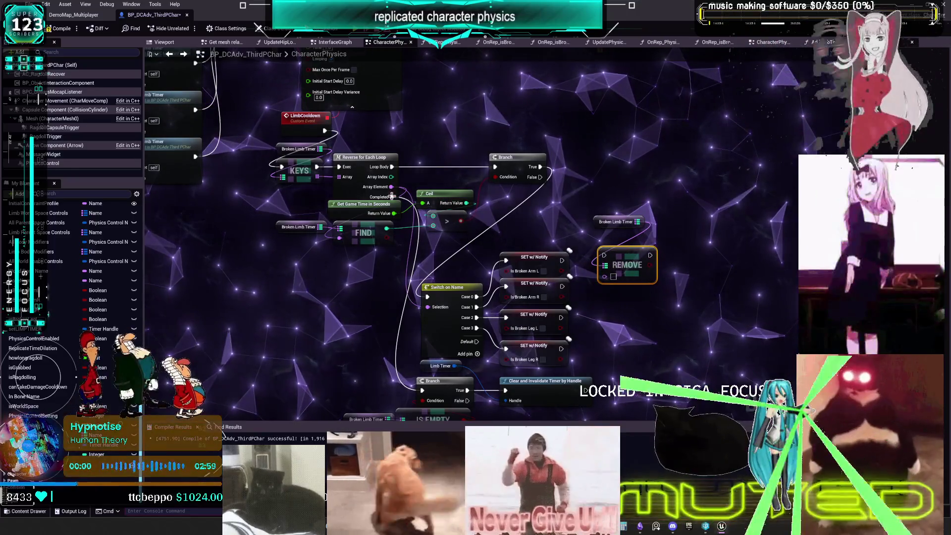
- Connect Broken Limb Timer and each SET w/ Notify node's exec output into REMOVE
{"action": "mouse_move", "coordinate": [638, 221]}
{"action": "left_mouse_down"}
{"action": "mouse_move", "coordinate": [601, 247]}
{"action": "mouse_move", "coordinate": [601, 277]}
{"action": "mouse_move", "coordinate": [608, 265]}
{"action": "mouse_move", "coordinate": [582, 258]}
{"action": "mouse_move", "coordinate": [595, 258]}
{"action": "left_mouse_up"}
{"action": "left_click_drag", "start_coordinate": [562, 286], "coordinate": [595, 258]}
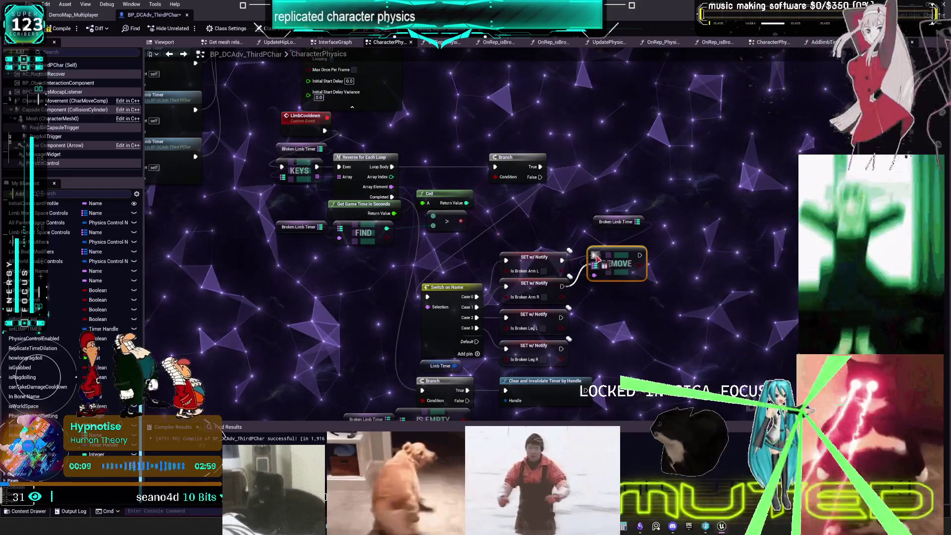
{"action": "left_click_drag", "start_coordinate": [572, 339], "coordinate": [597, 271]}
{"action": "left_click_drag", "start_coordinate": [567, 347], "coordinate": [564, 350]}
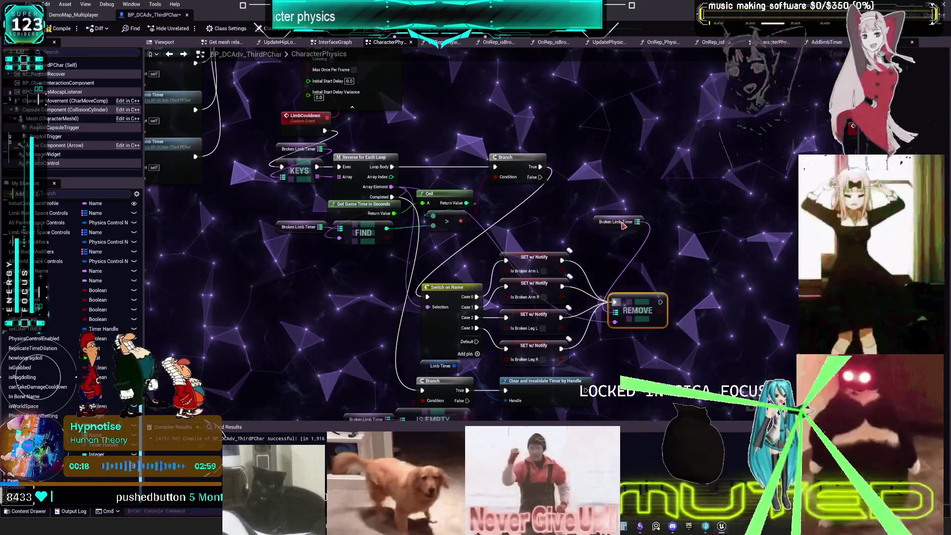
{"action": "left_click_drag", "start_coordinate": [638, 311], "coordinate": [640, 268]}
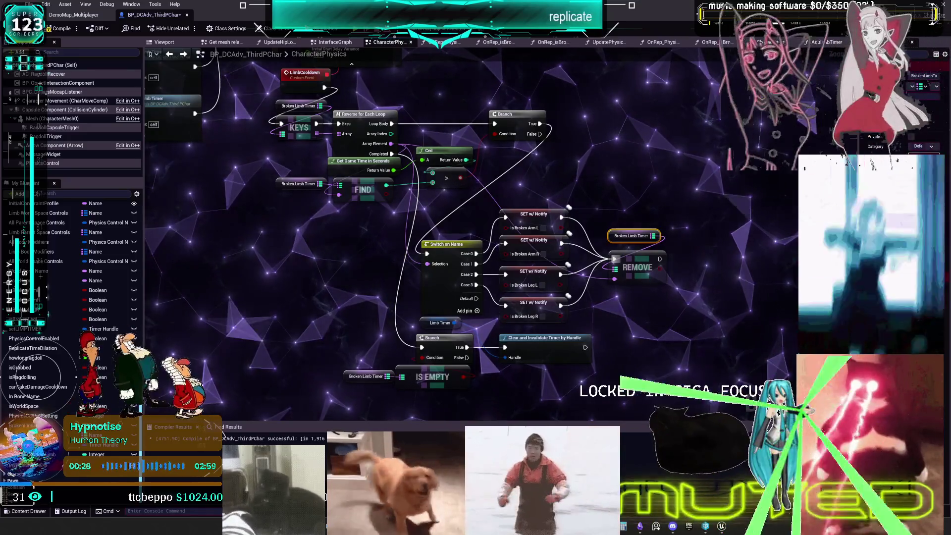
{"action": "mouse_move", "coordinate": [474, 159]}
{"action": "left_mouse_down"}
{"action": "mouse_move", "coordinate": [590, 201]}
{"action": "mouse_move", "coordinate": [580, 206]}
{"action": "left_mouse_up"}
- Give Set Timer by Event a Time of 2 and an Initial Start Delay of 3
{"action": "left_click", "coordinate": [491, 167]}
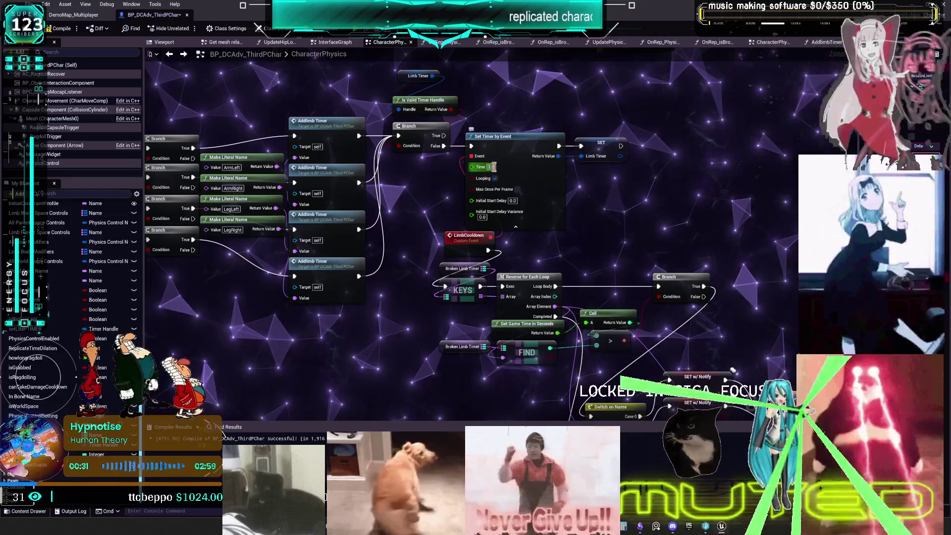
{"action": "type", "text": "2"}
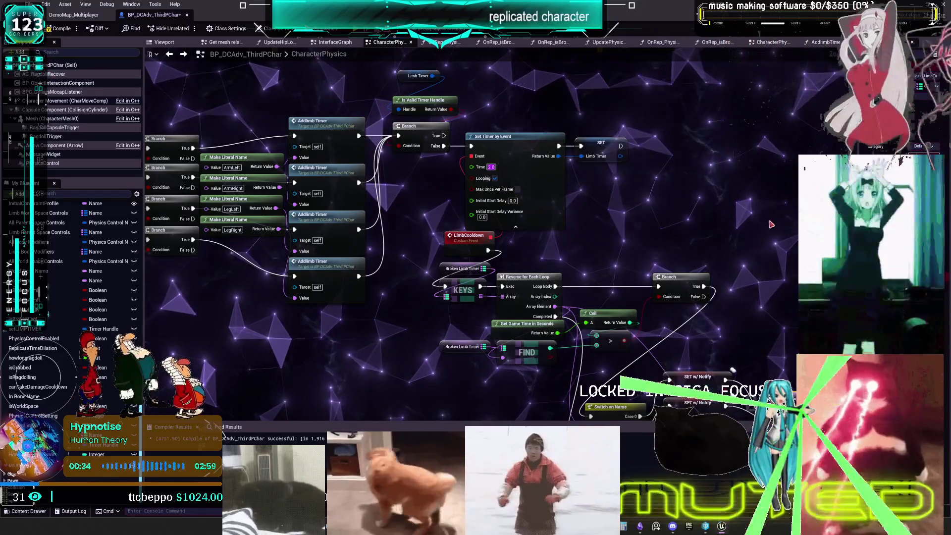
{"action": "left_click_drag", "start_coordinate": [517, 195], "coordinate": [497, 163]}
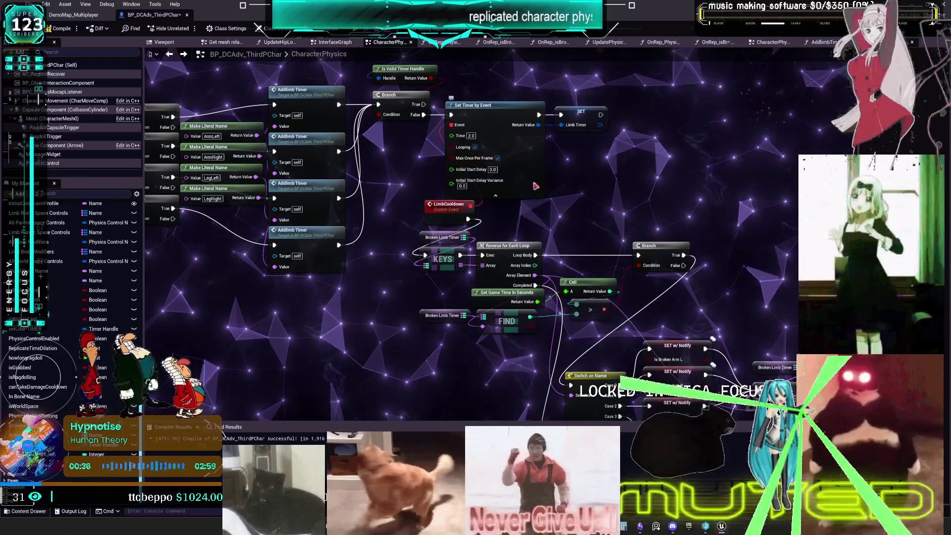
{"action": "scroll", "coordinate": [497, 164], "scroll_direction": "down", "scroll_amount": 2}
{"action": "left_click_drag", "start_coordinate": [520, 242], "coordinate": [743, 396]}
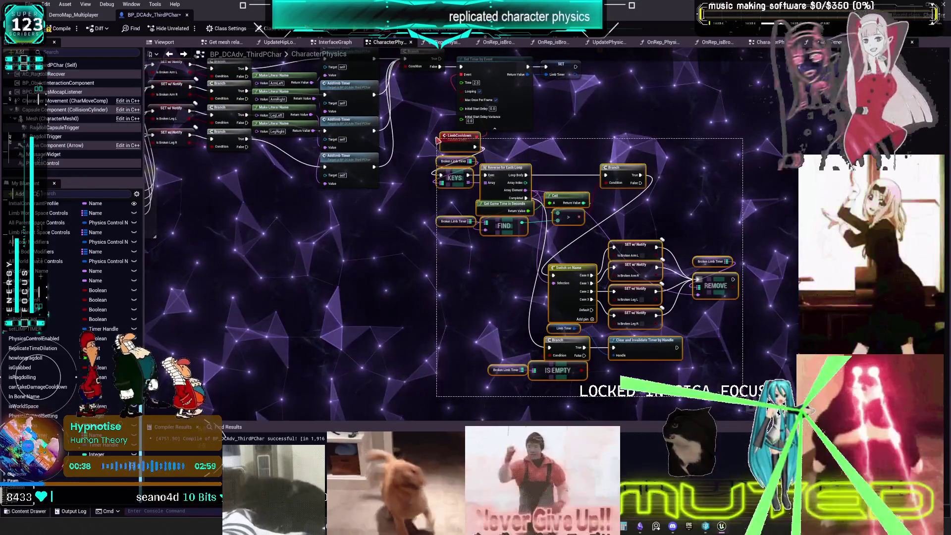
{"action": "left_click_drag", "start_coordinate": [649, 237], "coordinate": [431, 129]}
{"action": "scroll", "coordinate": [496, 112], "scroll_direction": "up", "scroll_amount": 2}
{"action": "left_click", "coordinate": [495, 93]}
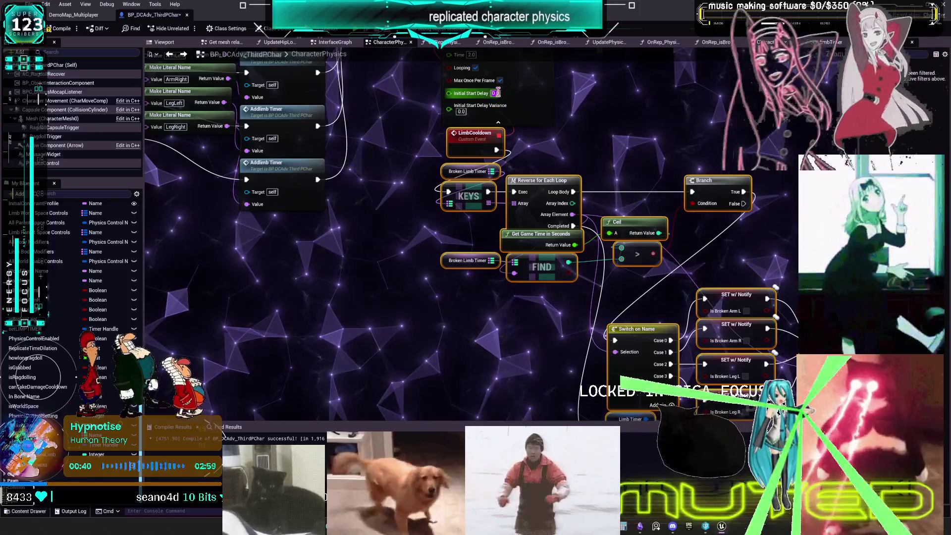
{"action": "type", "text": "3"}
{"action": "key", "text": "Return"}
- Nudge the LimbCooldown event left and review the Set Timer, Switch on Name and Addlimb Timer nodes
{"action": "mouse_move", "coordinate": [553, 94]}
{"action": "left_mouse_down"}
{"action": "mouse_move", "coordinate": [531, 157]}
{"action": "mouse_move", "coordinate": [492, 201]}
{"action": "left_mouse_up"}
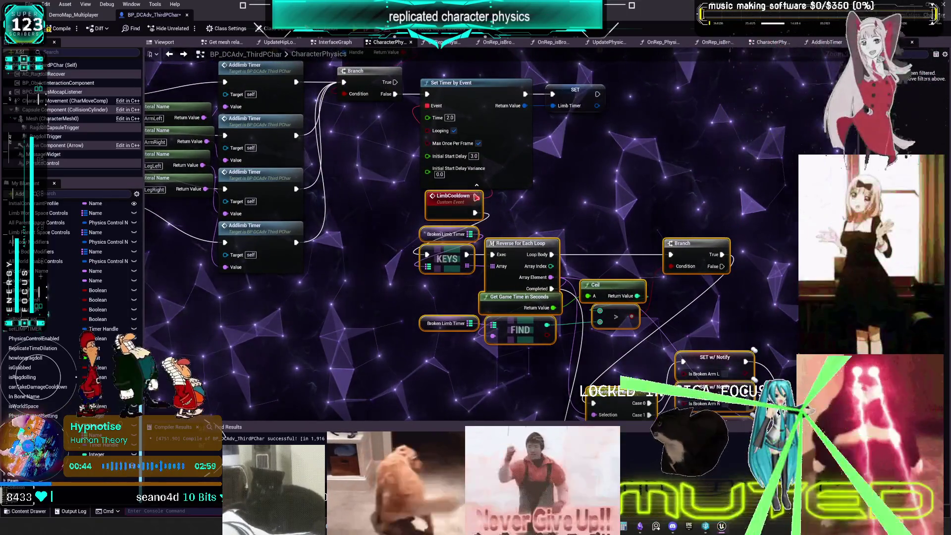
{"action": "left_click_drag", "start_coordinate": [573, 194], "coordinate": [559, 175]}
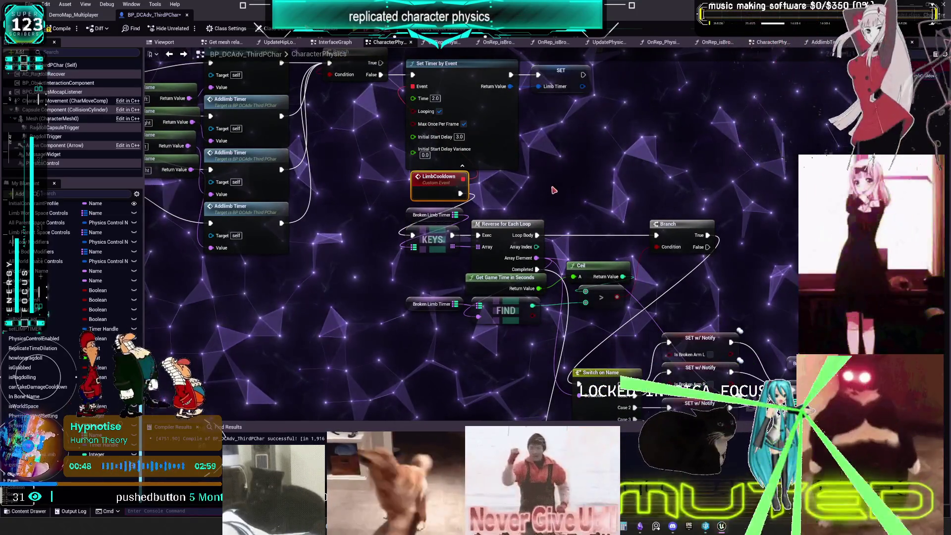
{"action": "scroll", "coordinate": [559, 189], "scroll_direction": "down", "scroll_amount": 1}
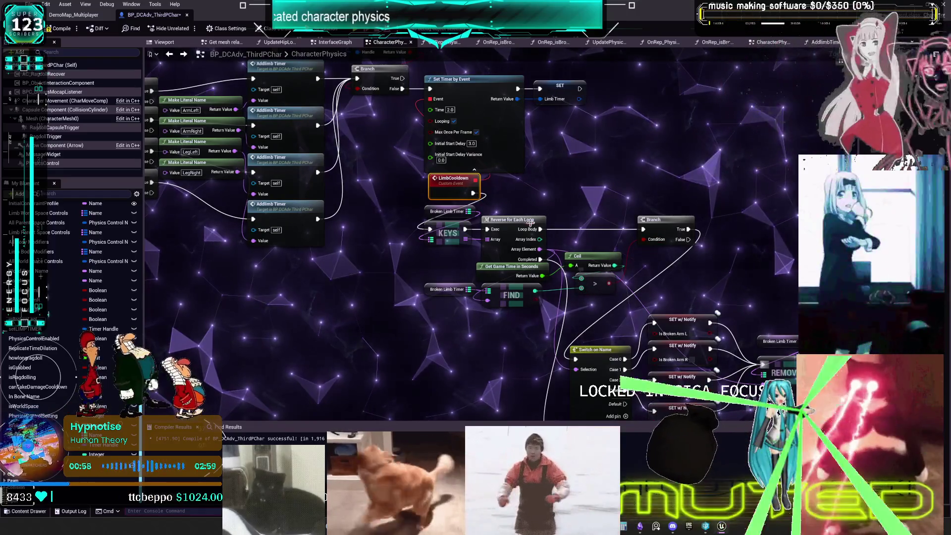
{"action": "left_click_drag", "start_coordinate": [453, 180], "coordinate": [448, 179]}
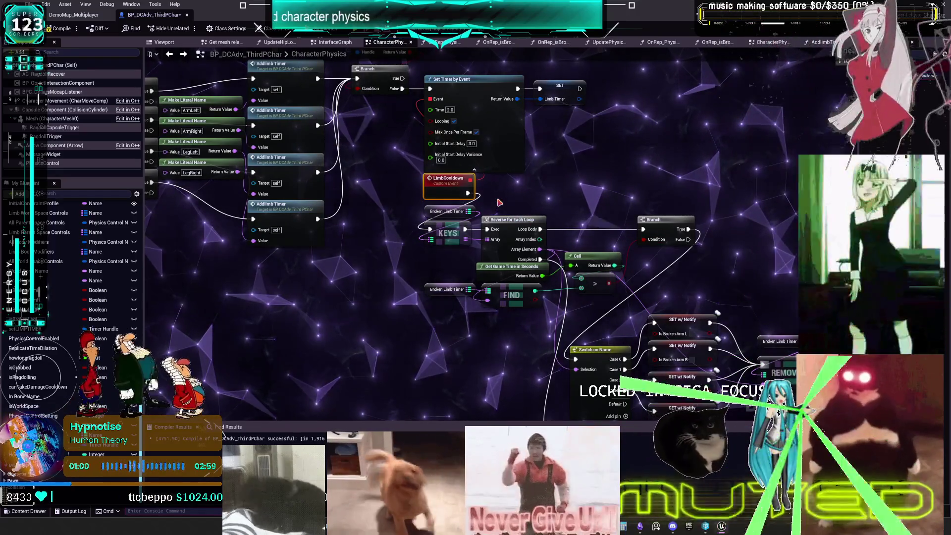
{"action": "left_click_drag", "start_coordinate": [499, 202], "coordinate": [503, 193]}
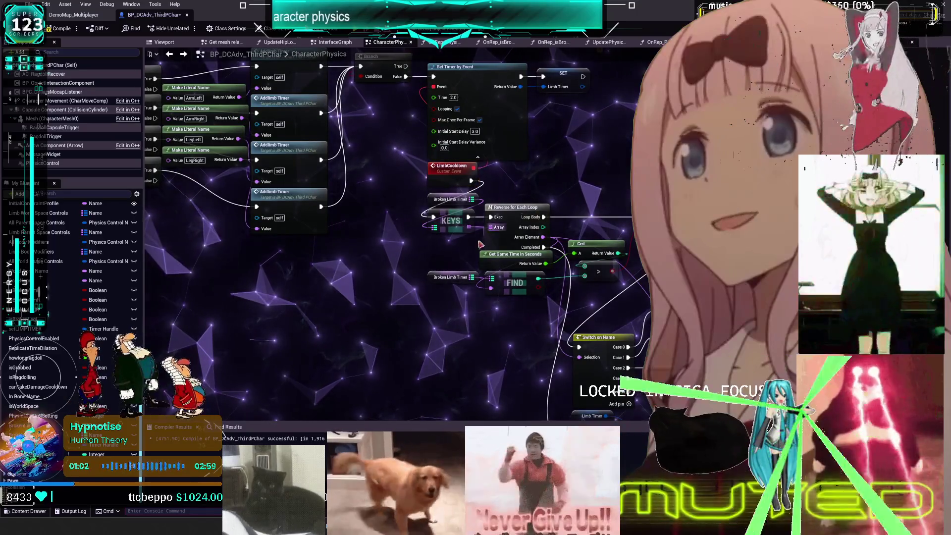
{"action": "scroll", "coordinate": [480, 241], "scroll_direction": "down", "scroll_amount": 1}
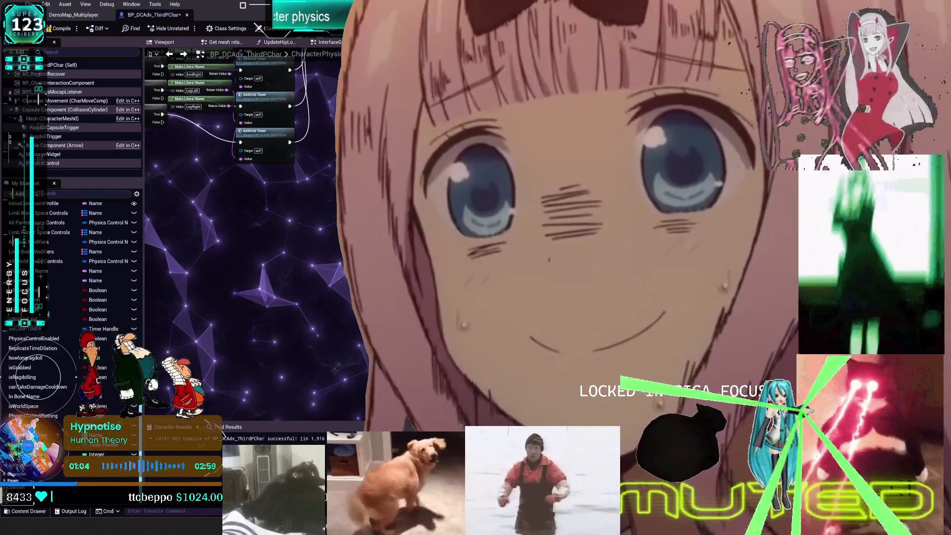
{"action": "left_click_drag", "start_coordinate": [384, 127], "coordinate": [395, 201]}
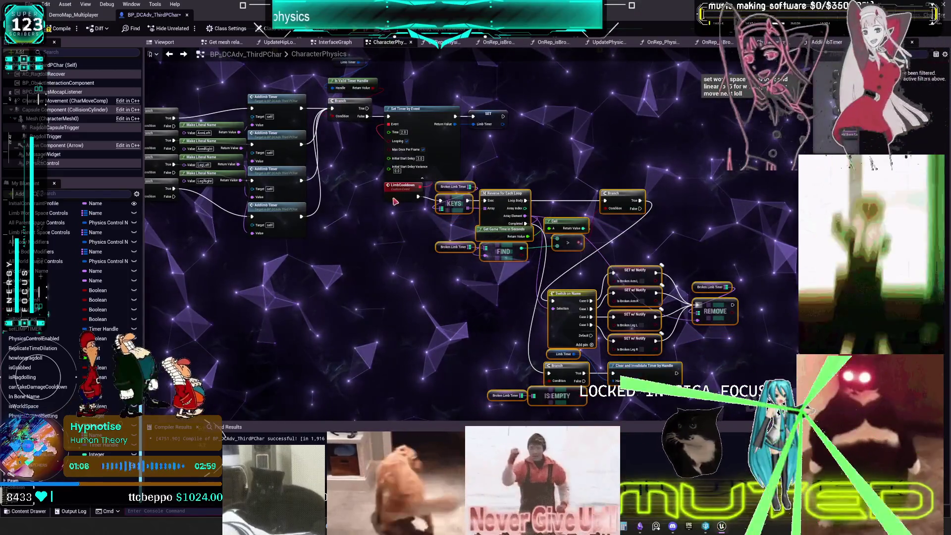
{"action": "scroll", "coordinate": [493, 174], "scroll_direction": "up", "scroll_amount": 2}
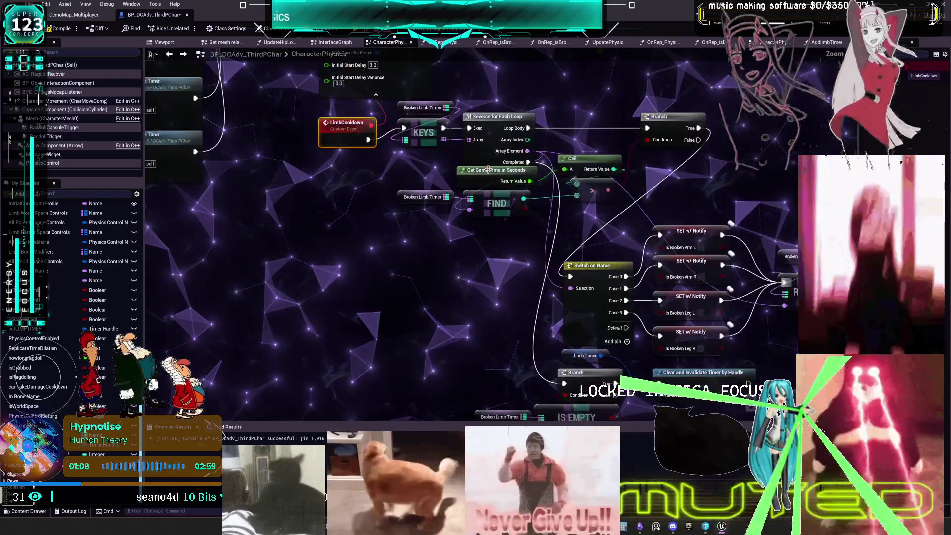
{"action": "left_click_drag", "start_coordinate": [397, 64], "coordinate": [429, 223]}
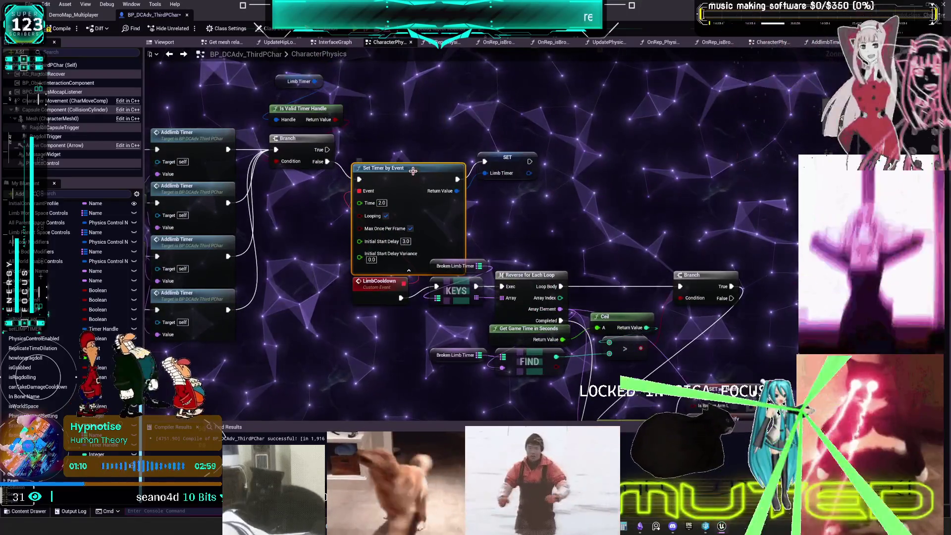
{"action": "mouse_move", "coordinate": [351, 297]}
{"action": "left_mouse_down"}
{"action": "mouse_move", "coordinate": [394, 227]}
{"action": "mouse_move", "coordinate": [419, 229]}
{"action": "left_mouse_up"}
{"action": "left_click_drag", "start_coordinate": [239, 251], "coordinate": [311, 253]}
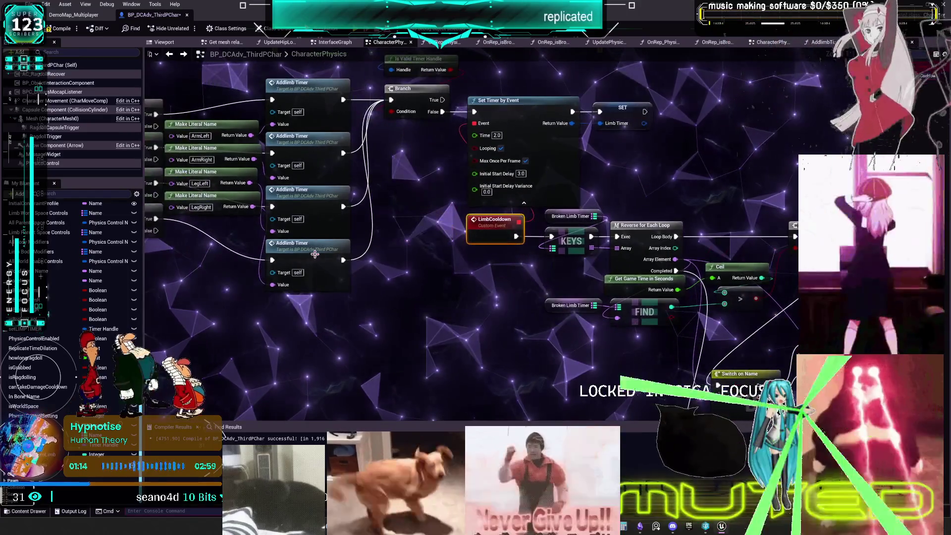
{"action": "double_click", "coordinate": [310, 253]}
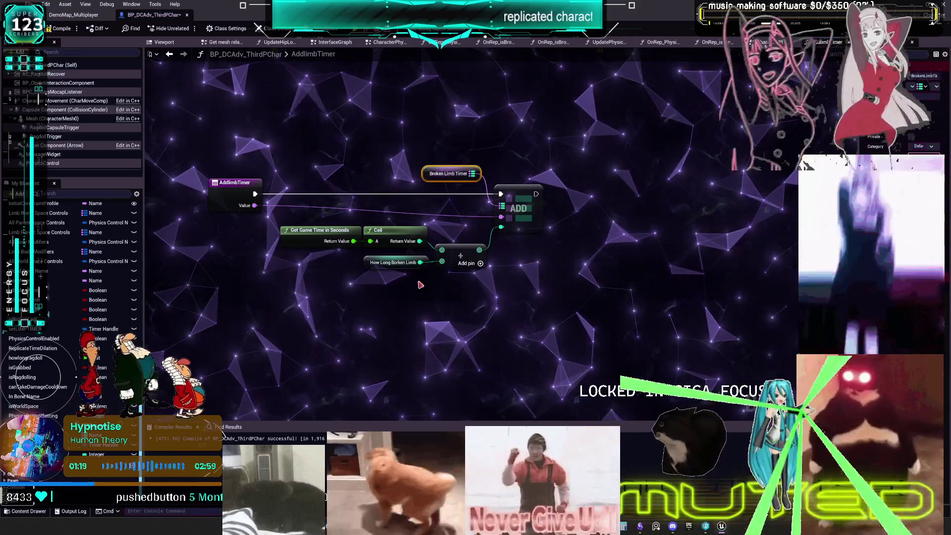
{"action": "left_click", "coordinate": [168, 54]}
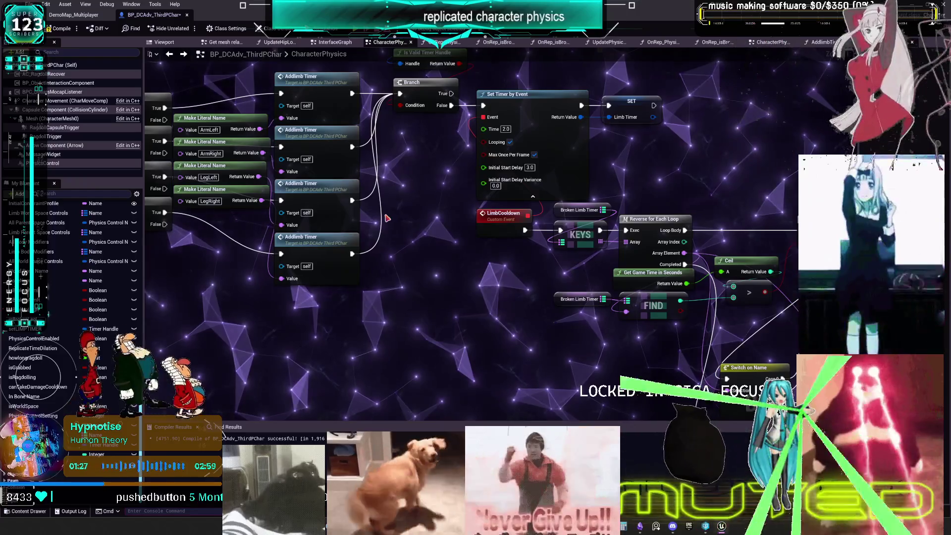
{"action": "mouse_move", "coordinate": [543, 254]}
{"action": "left_mouse_down"}
{"action": "mouse_move", "coordinate": [377, 193]}
{"action": "mouse_move", "coordinate": [350, 170]}
{"action": "left_mouse_up"}
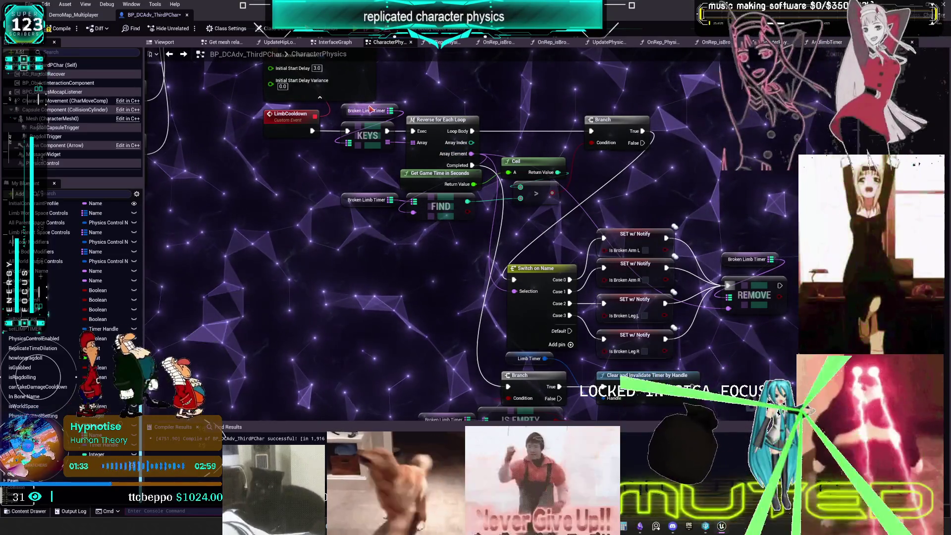
{"action": "right_click", "coordinate": [349, 109]}
{"action": "left_click", "coordinate": [306, 147]}
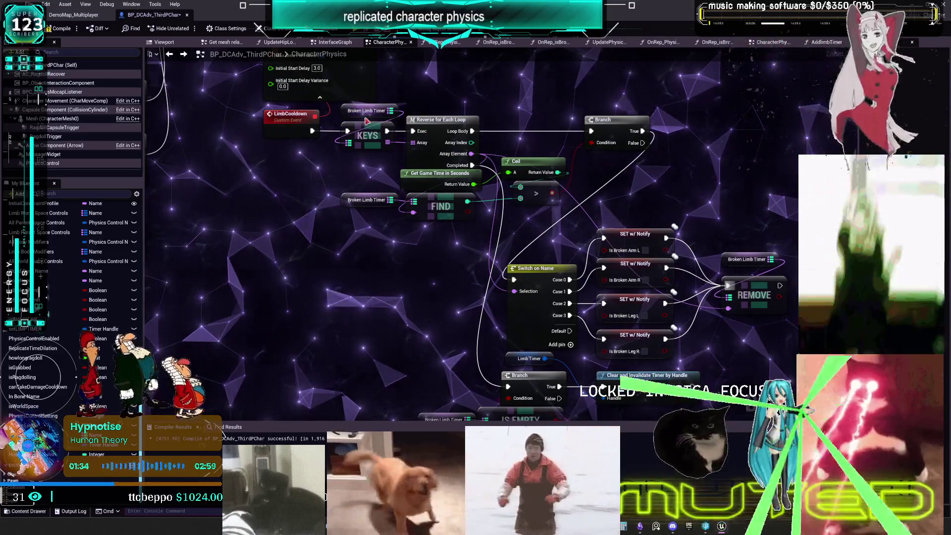
{"action": "left_click_drag", "start_coordinate": [367, 122], "coordinate": [386, 150]}
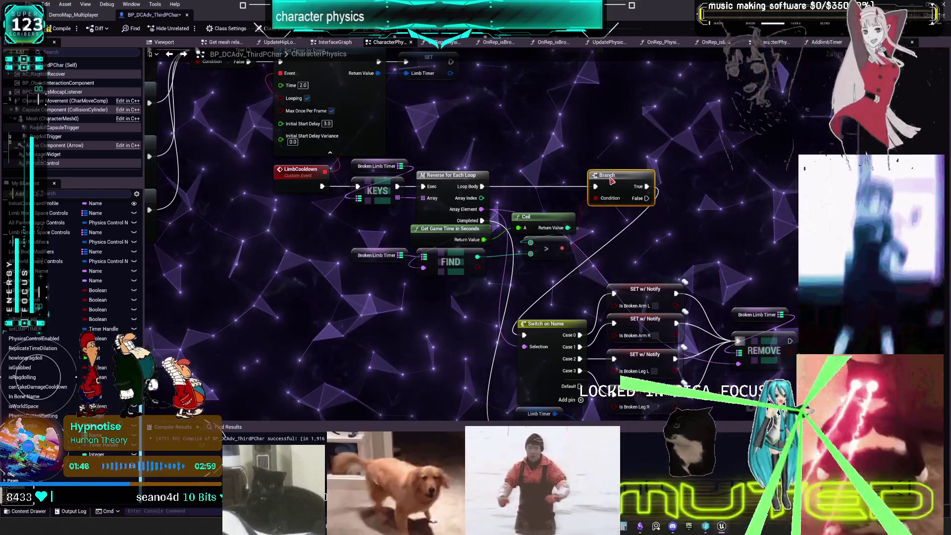
{"action": "left_click_drag", "start_coordinate": [498, 230], "coordinate": [494, 161]}
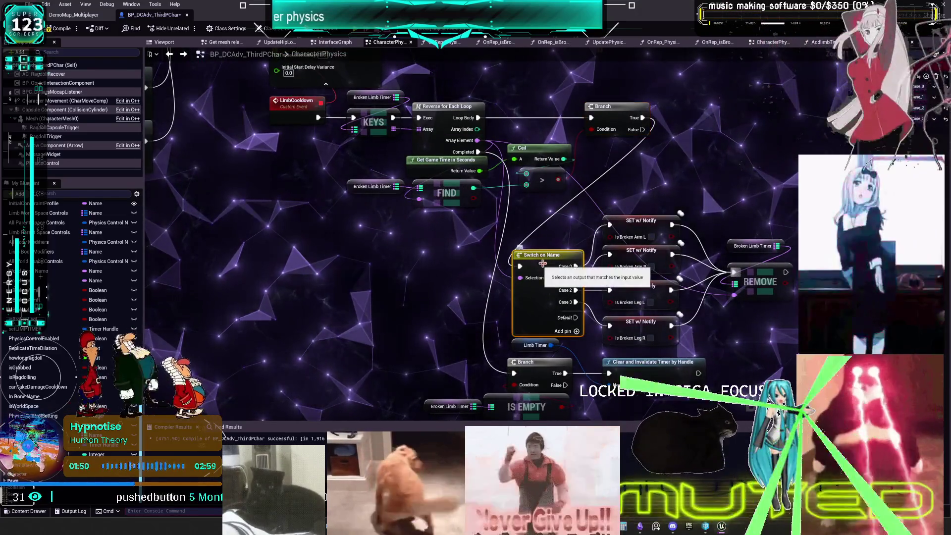
- Rename the Switch on Name pins to Arm Left, Arm Right, Leg Left and Leg Right
{"action": "left_click_drag", "start_coordinate": [907, 223], "coordinate": [733, 223]}
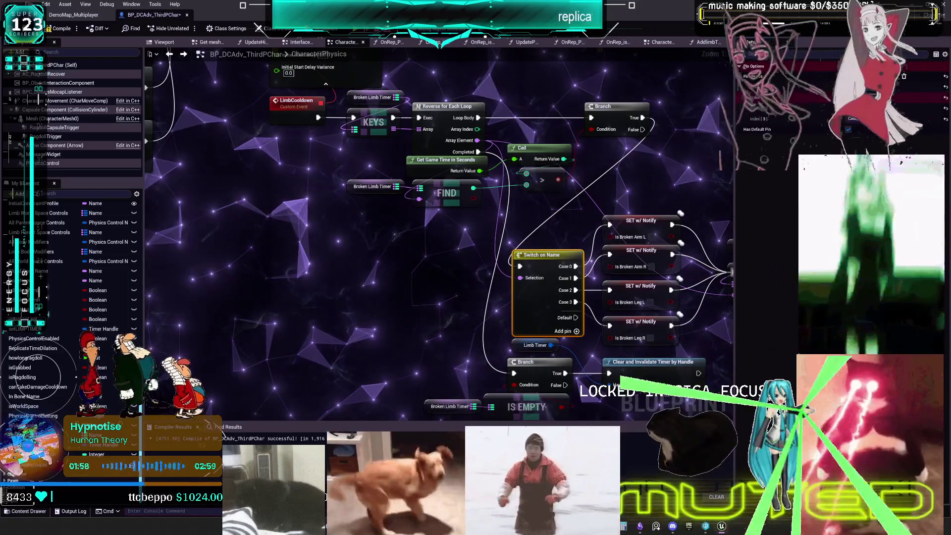
{"action": "left_click", "coordinate": [800, 115]}
{"action": "type", "text": "Arm Right"}
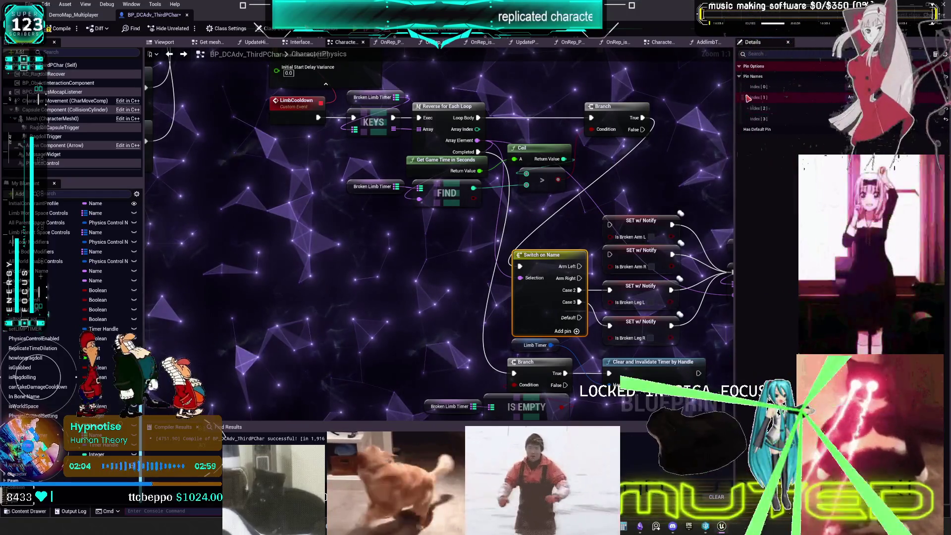
{"action": "type", "text": "Leg Left"}
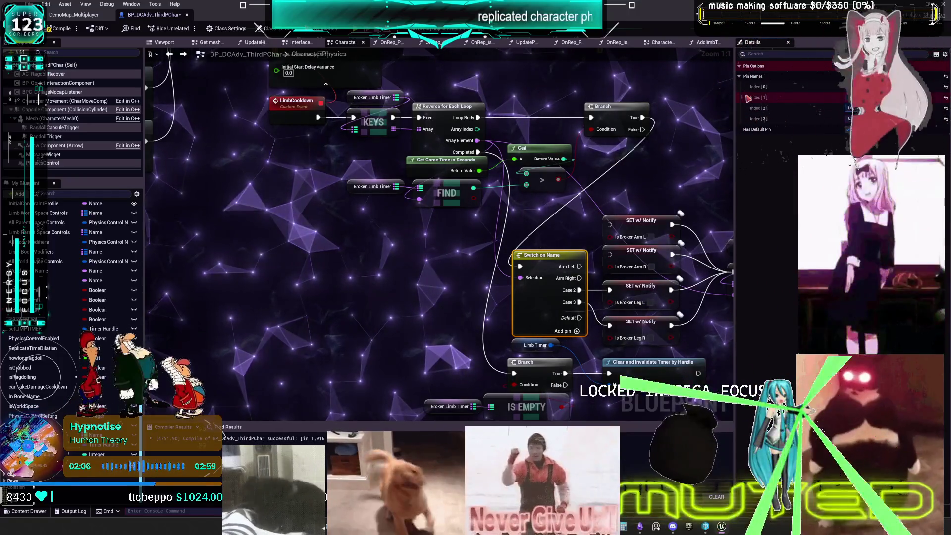
{"action": "key", "text": "Return"}
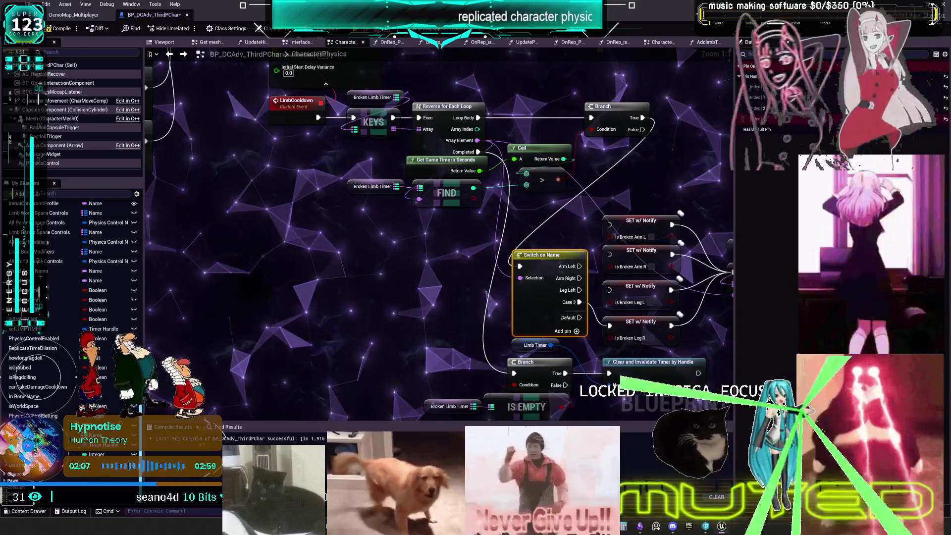
{"action": "type", "text": "Leg Right"}
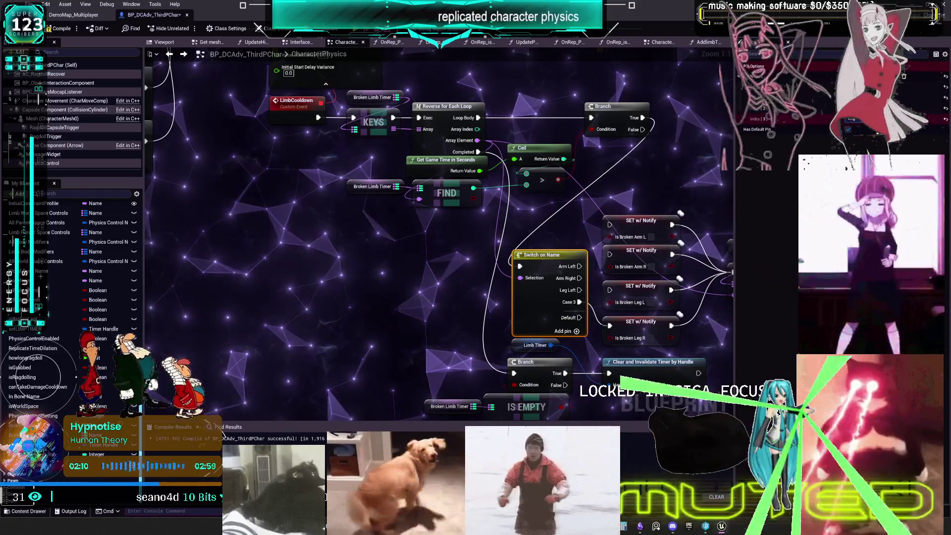
{"action": "key", "text": "Return"}
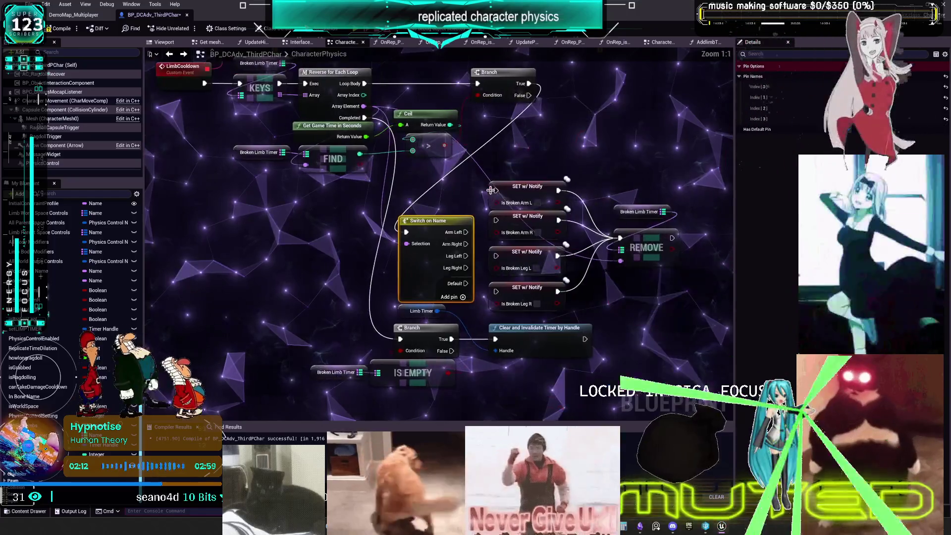
{"action": "mouse_move", "coordinate": [466, 232]}
{"action": "left_mouse_down"}
{"action": "mouse_move", "coordinate": [493, 199]}
{"action": "mouse_move", "coordinate": [496, 292]}
{"action": "left_mouse_up"}
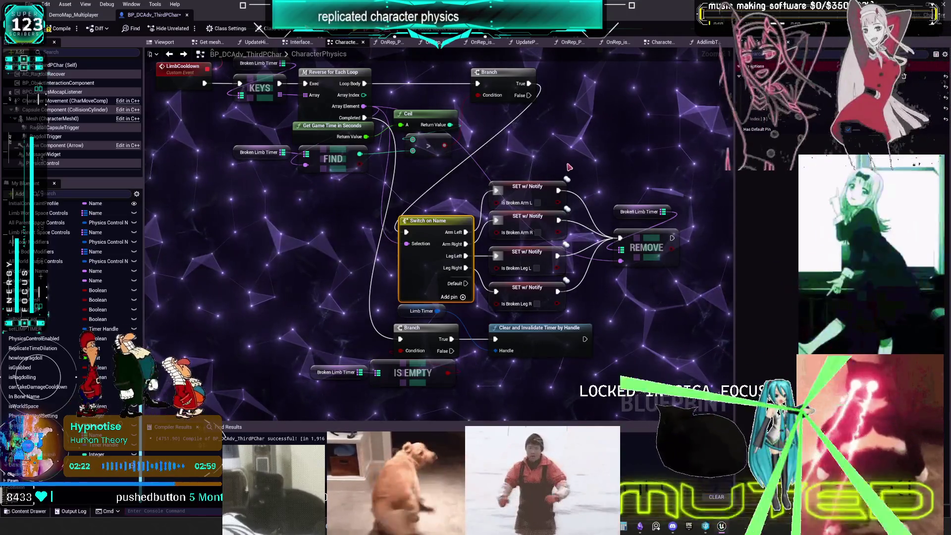
- Raise the Switch on Name node and the four SET w/ Notify nodes
{"action": "mouse_move", "coordinate": [438, 249]}
{"action": "left_mouse_down"}
{"action": "mouse_move", "coordinate": [437, 189]}
{"action": "mouse_move", "coordinate": [431, 201]}
{"action": "left_mouse_up"}
{"action": "left_click_drag", "start_coordinate": [520, 196], "coordinate": [524, 206]}
{"action": "left_click_drag", "start_coordinate": [523, 256], "coordinate": [523, 250]}
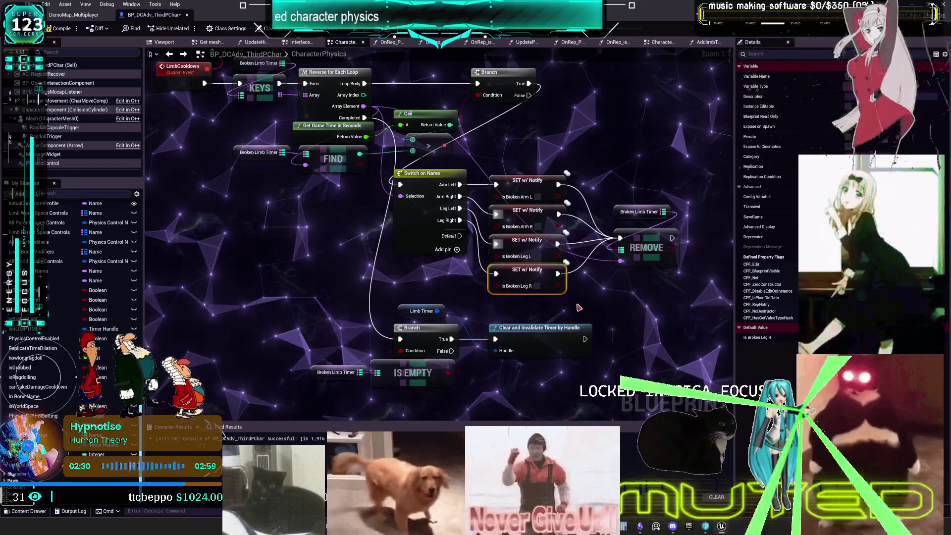
{"action": "left_click_drag", "start_coordinate": [559, 170], "coordinate": [559, 158]}
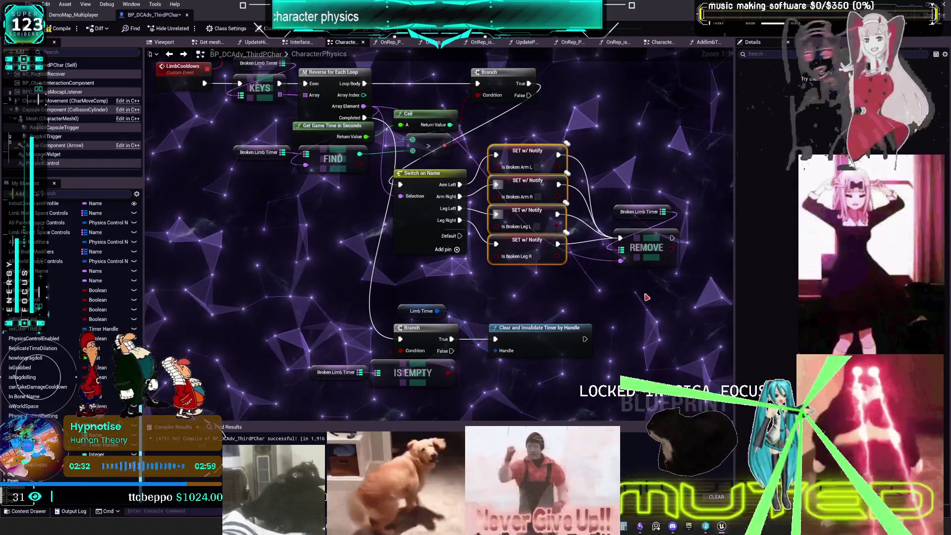
- Move Broken Limb Timer/REMOVE and the Branch/IS EMPTY group up closer to the SET nodes
{"action": "left_click_drag", "start_coordinate": [646, 297], "coordinate": [609, 203]}
{"action": "left_click_drag", "start_coordinate": [648, 240], "coordinate": [624, 217]}
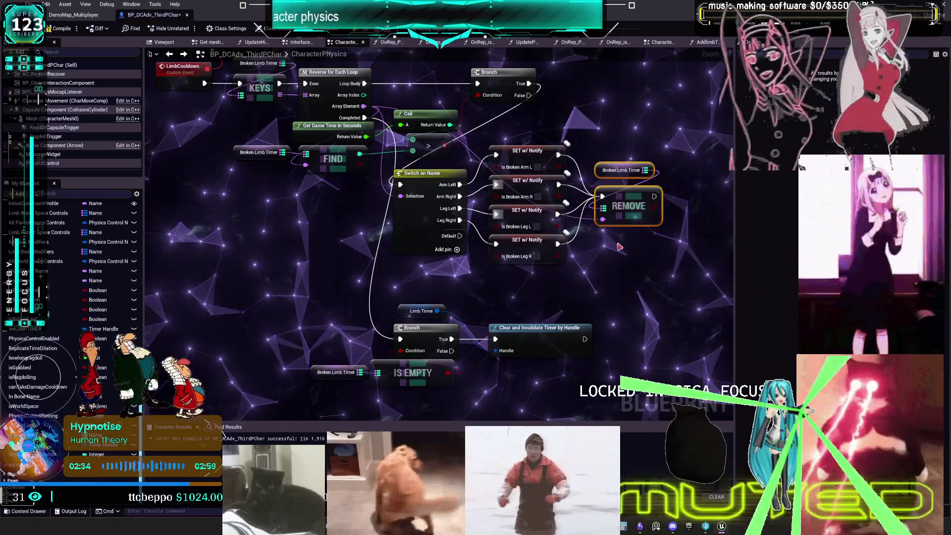
{"action": "left_click_drag", "start_coordinate": [610, 391], "coordinate": [307, 302]}
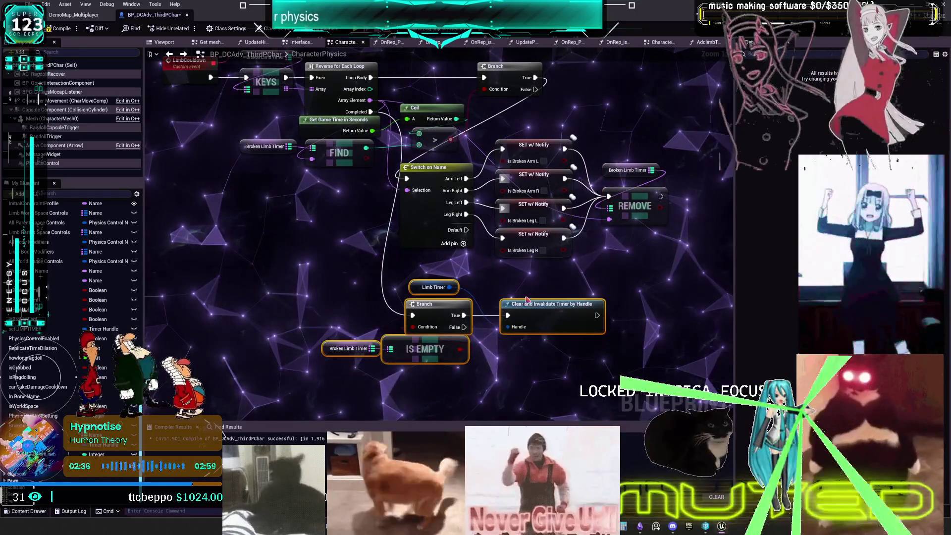
{"action": "left_click_drag", "start_coordinate": [525, 321], "coordinate": [519, 286]}
{"action": "scroll", "coordinate": [519, 286], "scroll_direction": "down", "scroll_amount": 3}
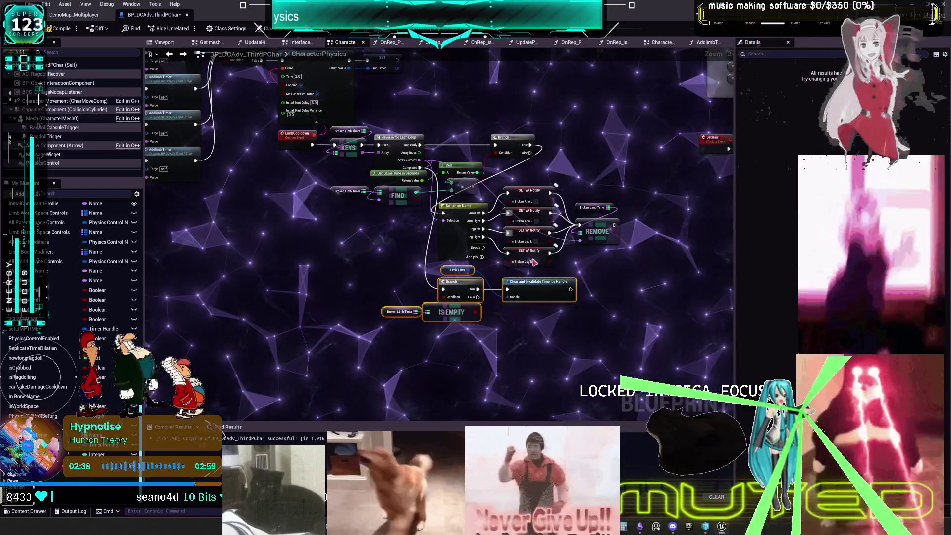
{"action": "scroll", "coordinate": [515, 209], "scroll_direction": "down", "scroll_amount": 2}
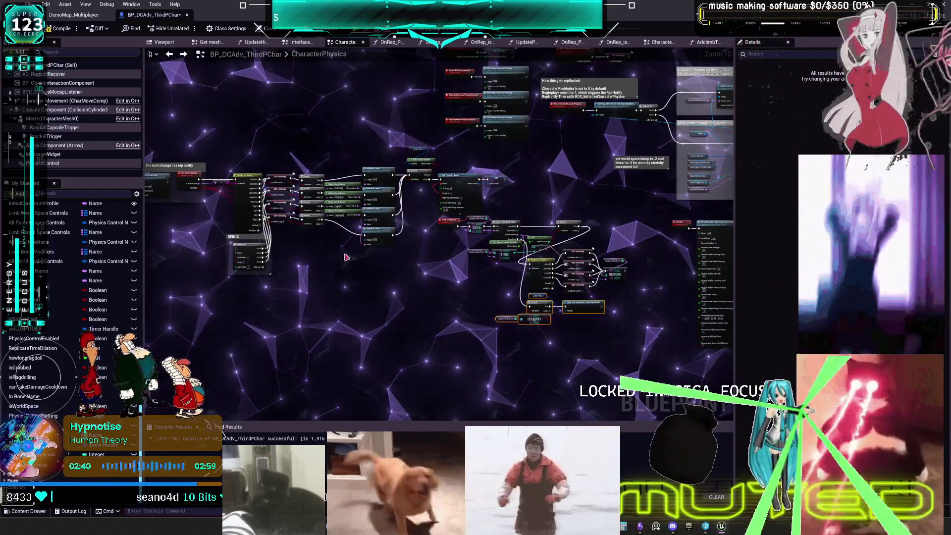
{"action": "left_click_drag", "start_coordinate": [339, 243], "coordinate": [426, 237]}
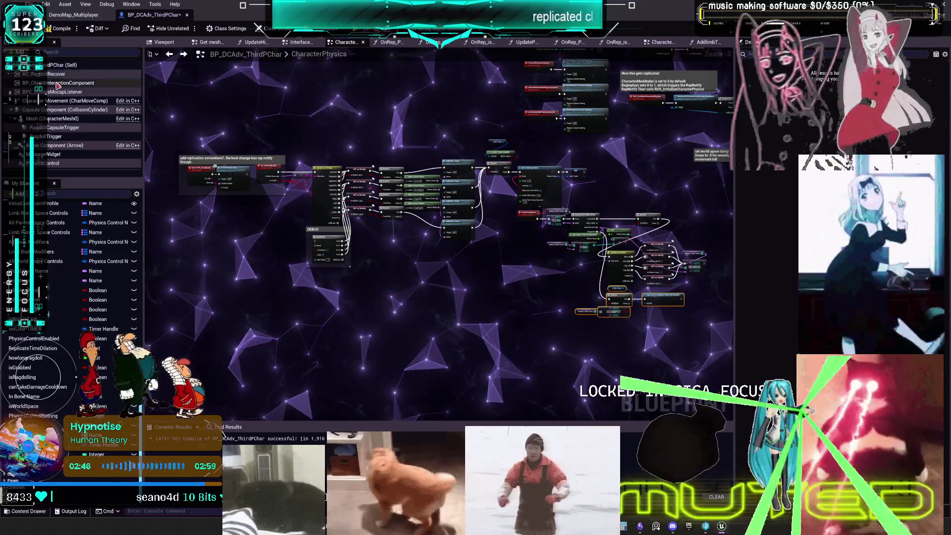
- Compile the CharacterPhysics Blueprint and check the REMOVE and IS EMPTY nodes
{"action": "left_click", "coordinate": [62, 33]}
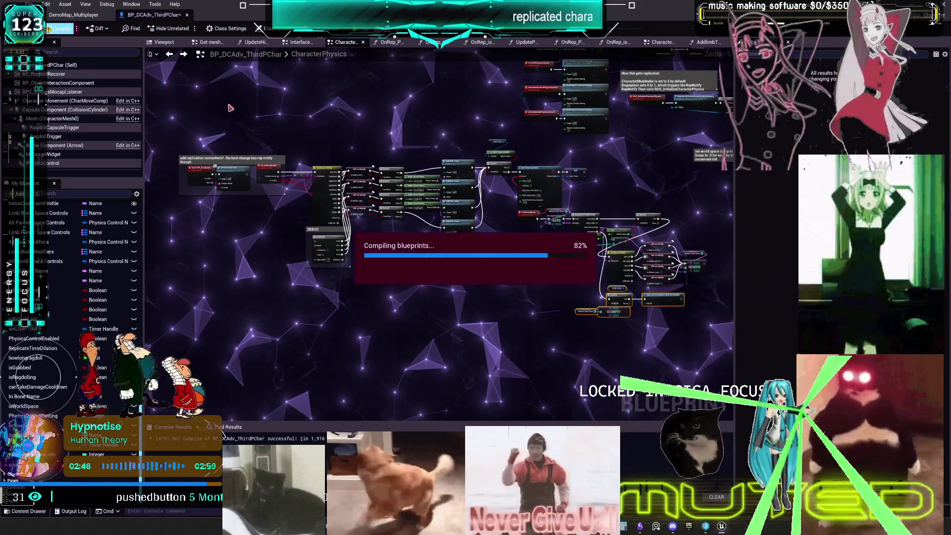
{"action": "scroll", "coordinate": [552, 177], "scroll_direction": "up", "scroll_amount": 3}
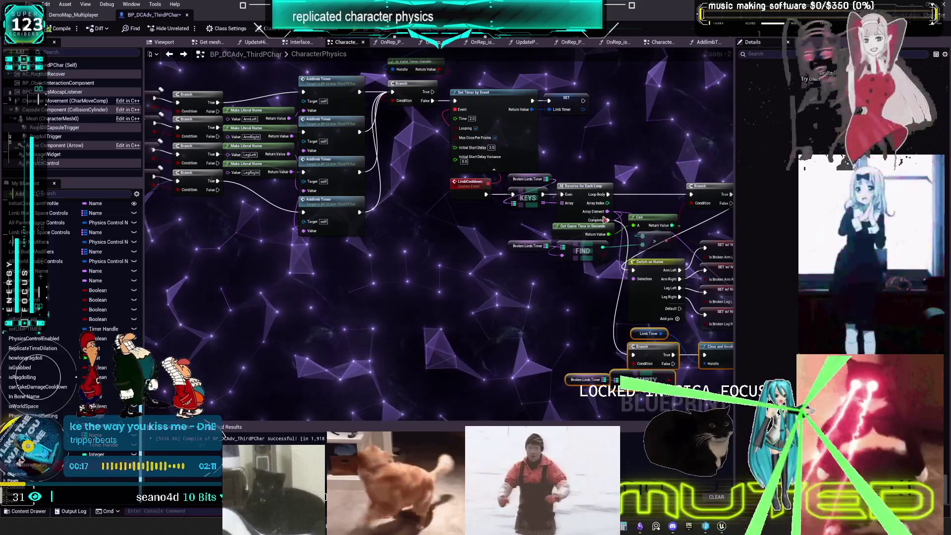
{"action": "left_click_drag", "start_coordinate": [508, 239], "coordinate": [293, 196]}
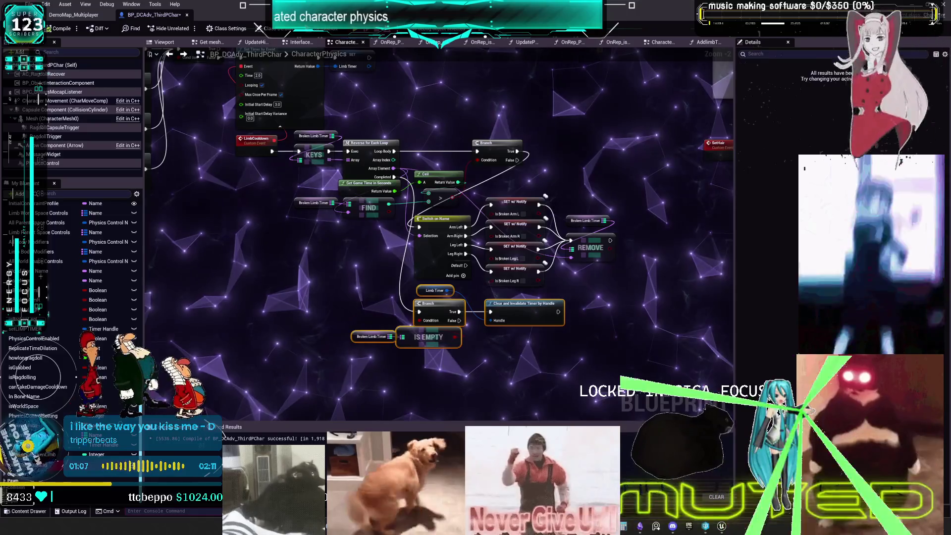
{"action": "mouse_move", "coordinate": [548, 254]}
{"action": "left_mouse_down"}
{"action": "mouse_move", "coordinate": [379, 235]}
{"action": "mouse_move", "coordinate": [322, 136]}
{"action": "left_mouse_up"}
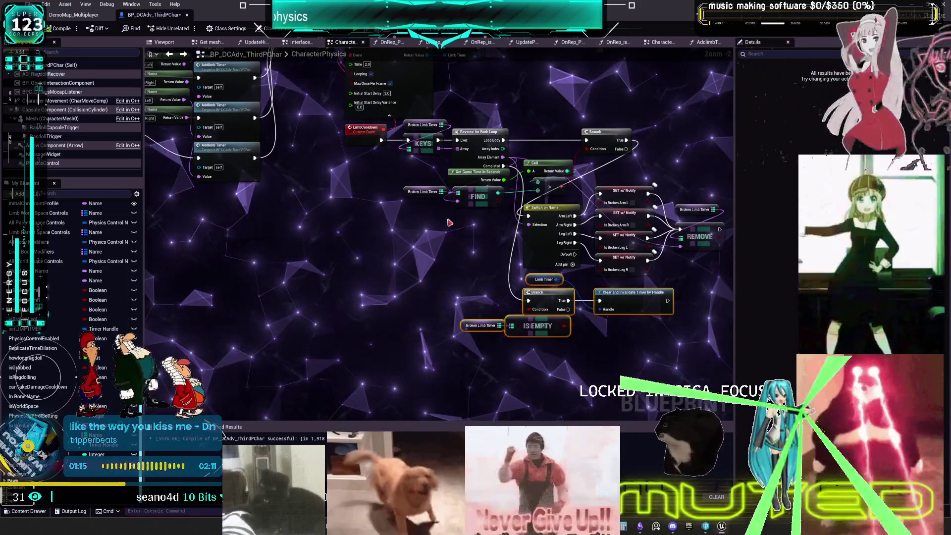
{"action": "left_click_drag", "start_coordinate": [449, 223], "coordinate": [836, 294]}
{"action": "left_click_drag", "start_coordinate": [257, 271], "coordinate": [370, 277]}
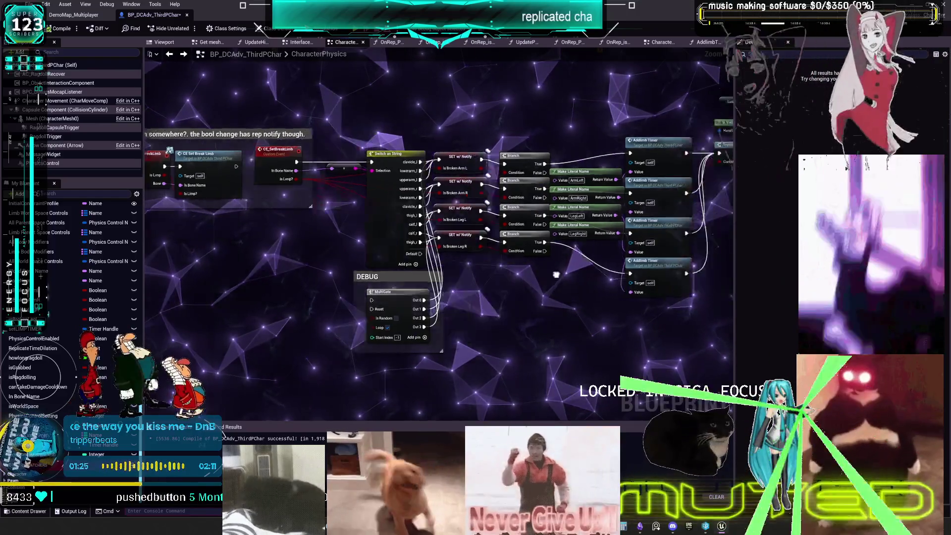
- Select the new Broken Limb Timer and REMOVE pair beneath the AddLimb Timer nodes
{"action": "scroll", "coordinate": [477, 280], "scroll_direction": "down", "scroll_amount": 3}
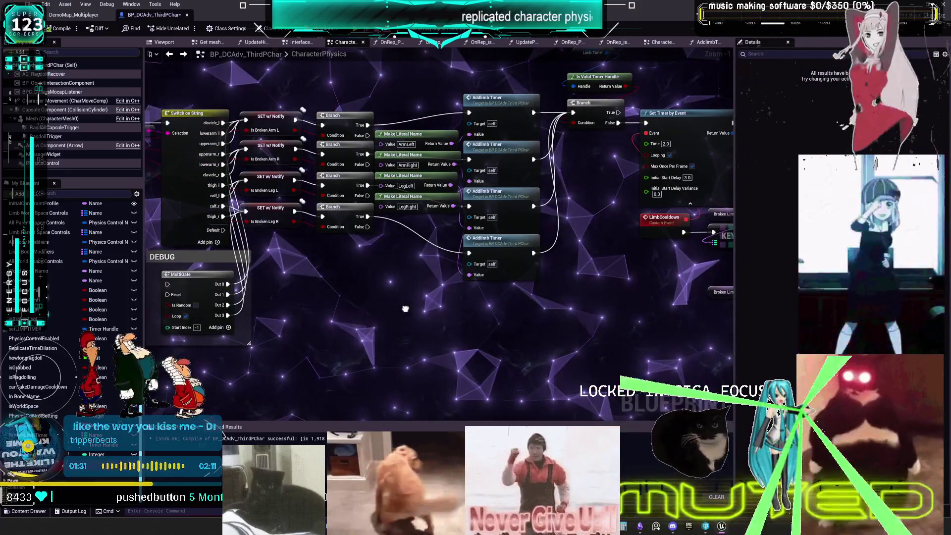
{"action": "mouse_move", "coordinate": [435, 343]}
{"action": "left_mouse_down"}
{"action": "mouse_move", "coordinate": [441, 322]}
{"action": "mouse_move", "coordinate": [432, 308]}
{"action": "left_mouse_up"}
{"action": "mouse_move", "coordinate": [611, 239]}
{"action": "left_mouse_down"}
{"action": "mouse_move", "coordinate": [498, 308]}
{"action": "mouse_move", "coordinate": [364, 249]}
{"action": "mouse_move", "coordinate": [405, 265]}
{"action": "left_mouse_up"}
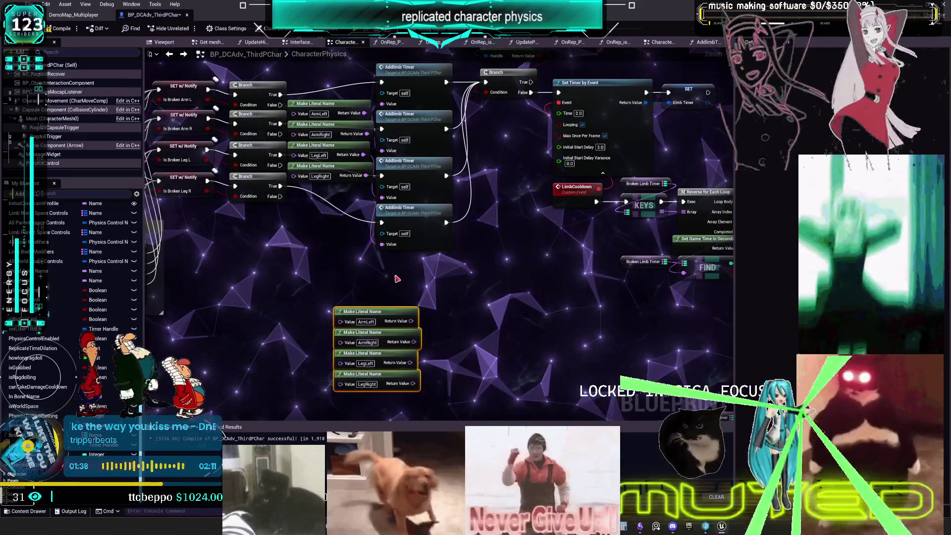
{"action": "mouse_move", "coordinate": [464, 265]}
{"action": "left_mouse_down"}
{"action": "mouse_move", "coordinate": [379, 282]}
{"action": "mouse_move", "coordinate": [389, 269]}
{"action": "mouse_move", "coordinate": [375, 280]}
{"action": "left_mouse_up"}
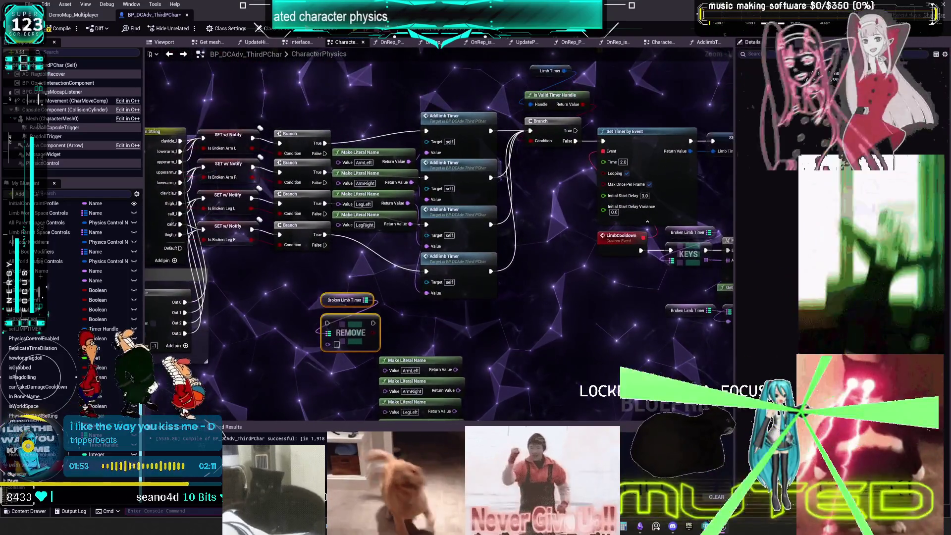
{"action": "left_click_drag", "start_coordinate": [423, 342], "coordinate": [392, 279]}
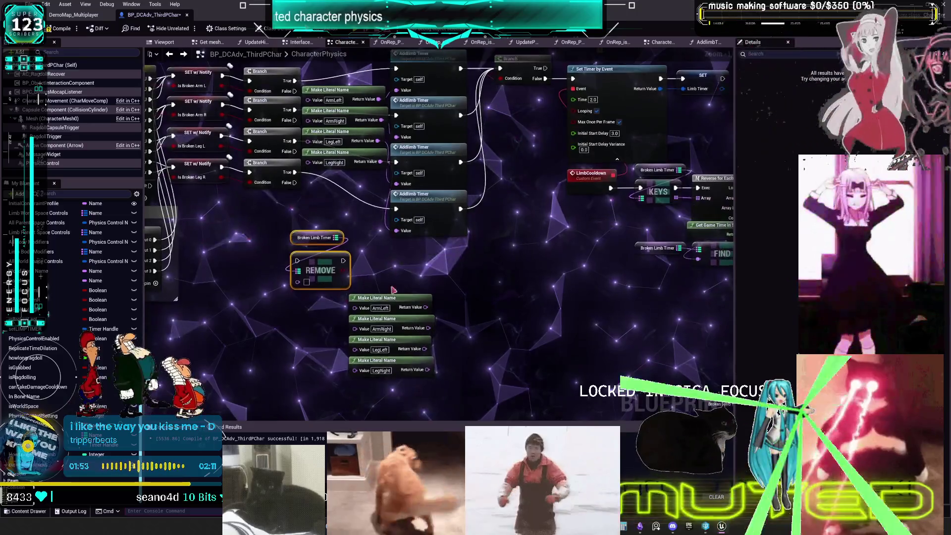
{"action": "left_click_drag", "start_coordinate": [322, 279], "coordinate": [328, 289]}
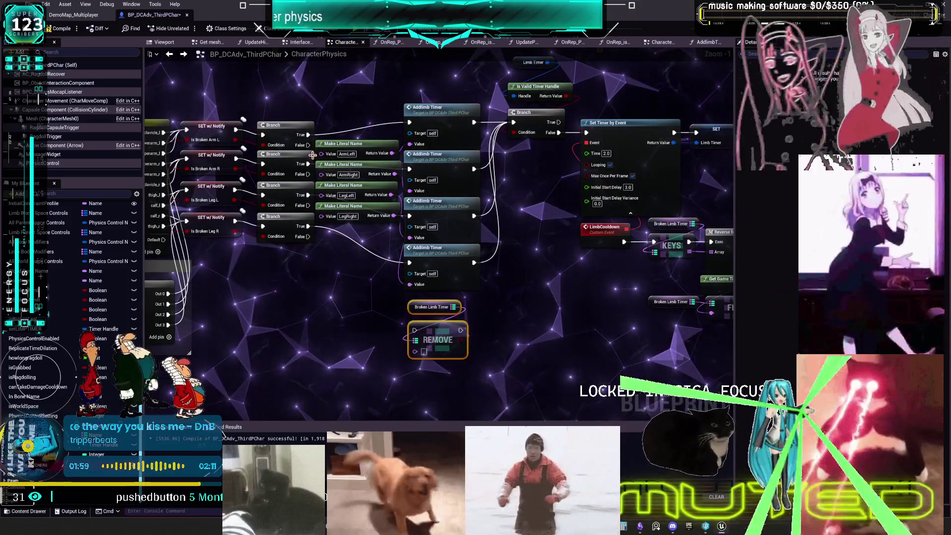
- Wire the first Branch's False output and the ArmLeft name into REMOVE
{"action": "left_click_drag", "start_coordinate": [309, 145], "coordinate": [415, 330]}
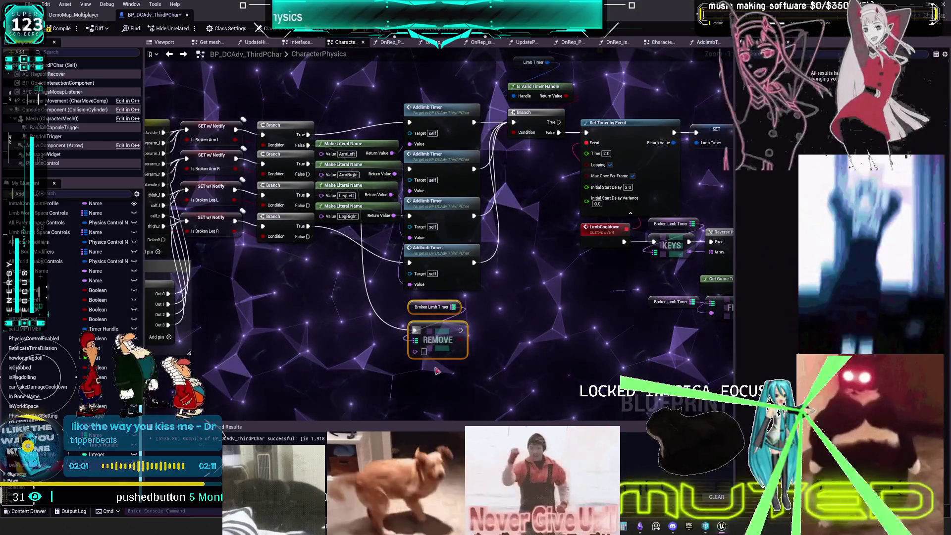
{"action": "left_click_drag", "start_coordinate": [490, 366], "coordinate": [489, 345]}
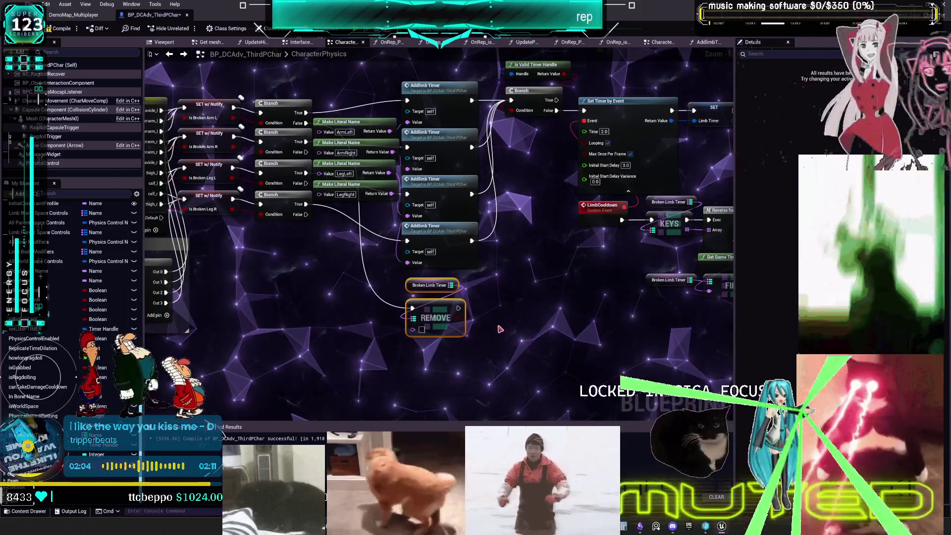
{"action": "mouse_move", "coordinate": [486, 336]}
{"action": "left_mouse_down"}
{"action": "mouse_move", "coordinate": [468, 357]}
{"action": "mouse_move", "coordinate": [533, 319]}
{"action": "mouse_move", "coordinate": [563, 276]}
{"action": "mouse_move", "coordinate": [514, 333]}
{"action": "mouse_move", "coordinate": [513, 314]}
{"action": "left_mouse_up"}
{"action": "scroll", "coordinate": [468, 356], "scroll_direction": "up", "scroll_amount": 1}
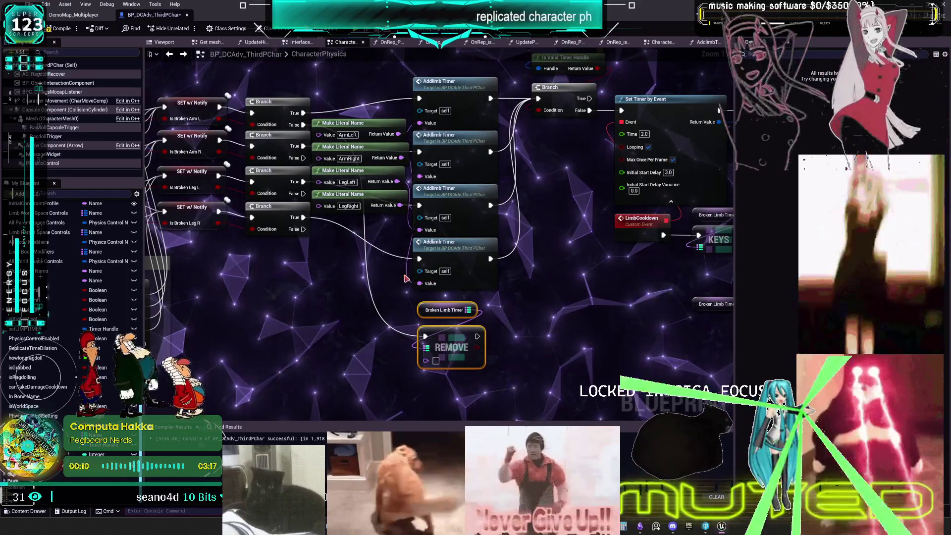
{"action": "left_click_drag", "start_coordinate": [400, 134], "coordinate": [426, 360]}
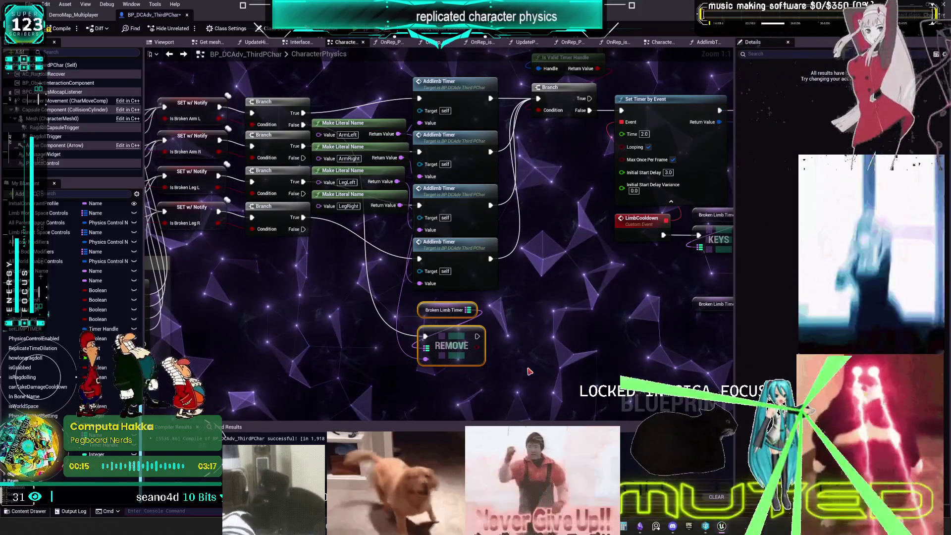
{"action": "scroll", "coordinate": [503, 296], "scroll_direction": "down", "scroll_amount": 3}
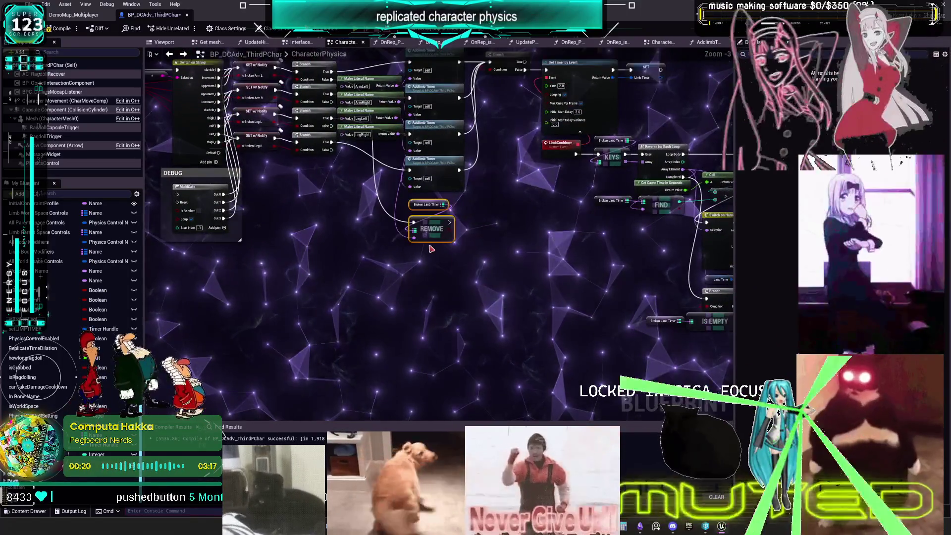
- Duplicate the pair, delete the extra copies, undo back to one pair, and right-click it
{"action": "key", "text": "ctrl+w"}
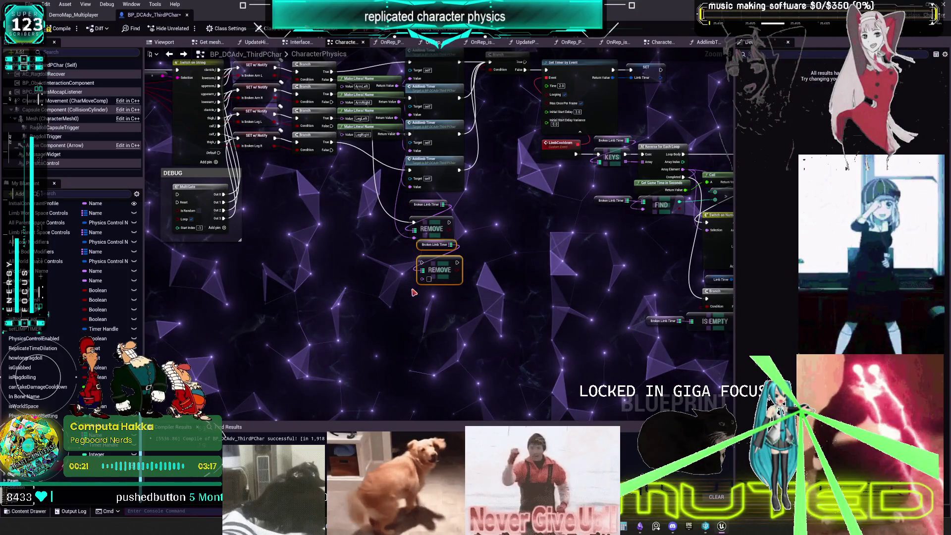
{"action": "key", "text": "ctrl+w"}
{"action": "key", "text": "ctrl+w"}
{"action": "scroll", "coordinate": [482, 283], "scroll_direction": "up", "scroll_amount": 2}
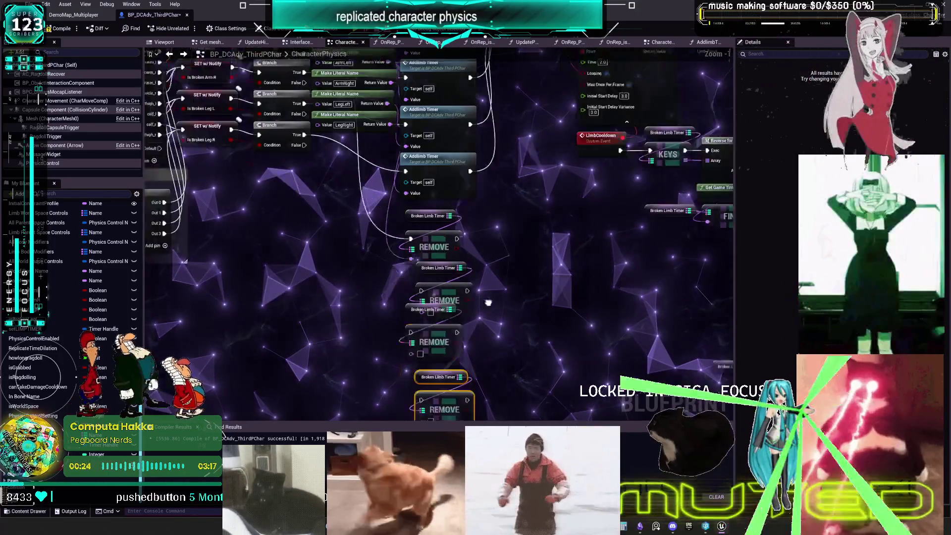
{"action": "mouse_move", "coordinate": [495, 250]}
{"action": "left_mouse_down"}
{"action": "mouse_move", "coordinate": [489, 219]}
{"action": "mouse_move", "coordinate": [507, 298]}
{"action": "left_mouse_up"}
{"action": "key", "text": "Delete"}
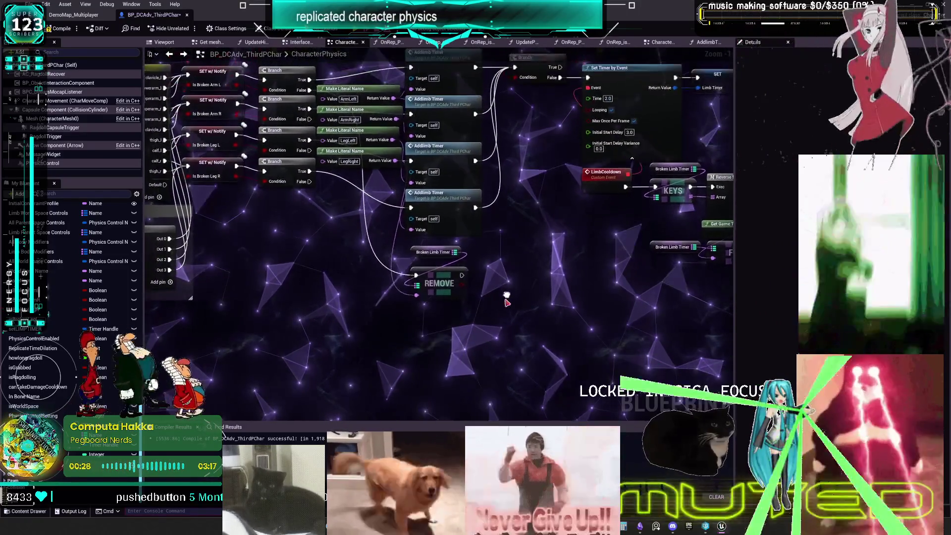
{"action": "left_click", "coordinate": [439, 281]}
{"action": "key", "text": "Delete"}
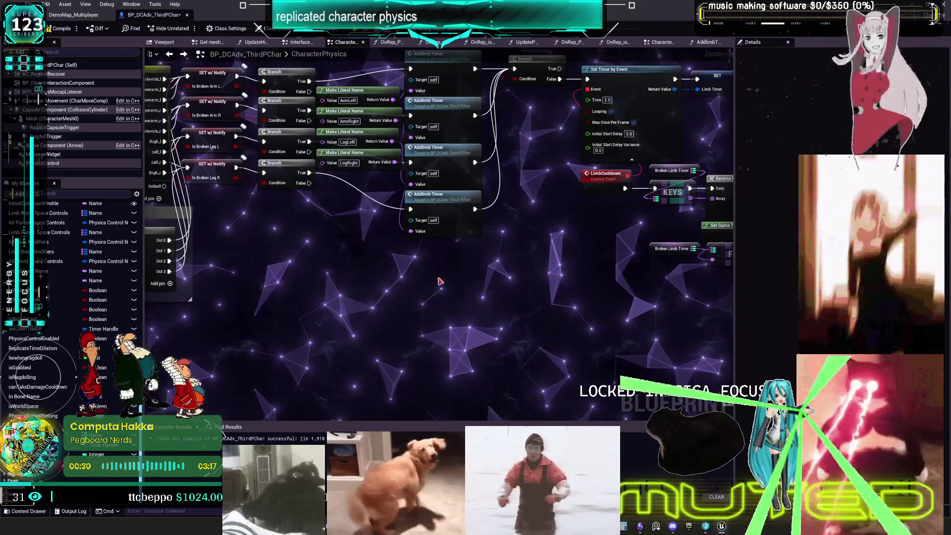
{"action": "key", "text": "ctrl+z"}
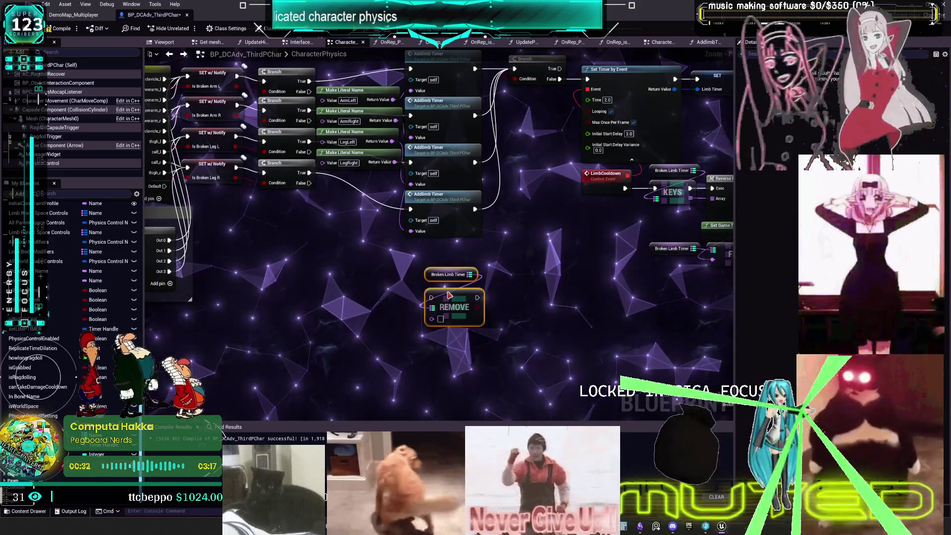
{"action": "right_click", "coordinate": [450, 294]}
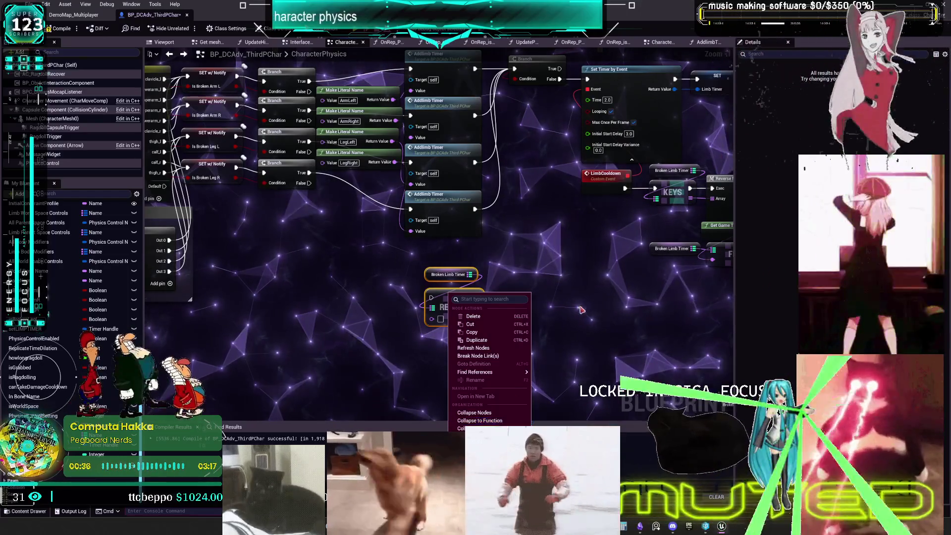
- Collapse the Broken Limb Timer and REMOVE nodes into a RemoveLimbTimer function with a Key input
{"action": "left_click_drag", "start_coordinate": [586, 315], "coordinate": [342, 270]}
{"action": "left_click_drag", "start_coordinate": [211, 262], "coordinate": [622, 258]}
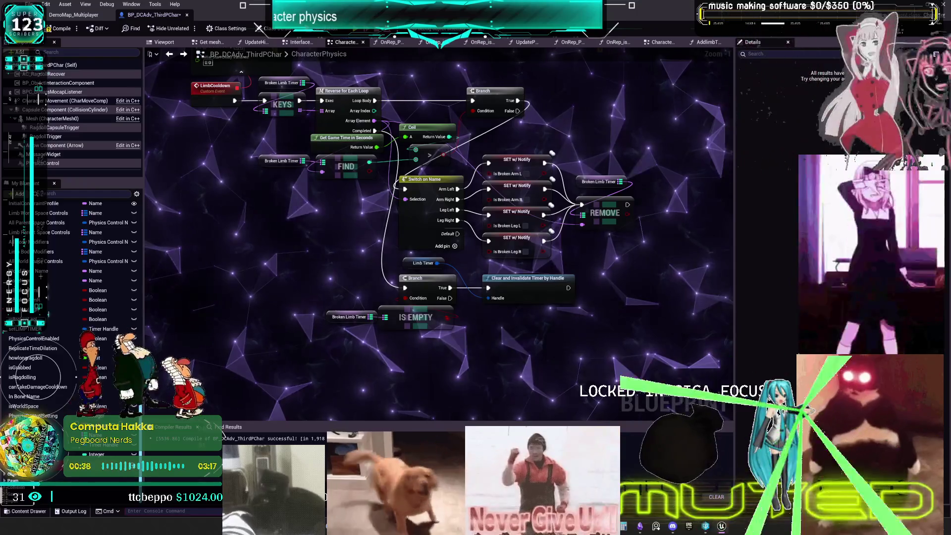
{"action": "left_click_drag", "start_coordinate": [444, 403], "coordinate": [402, 387]}
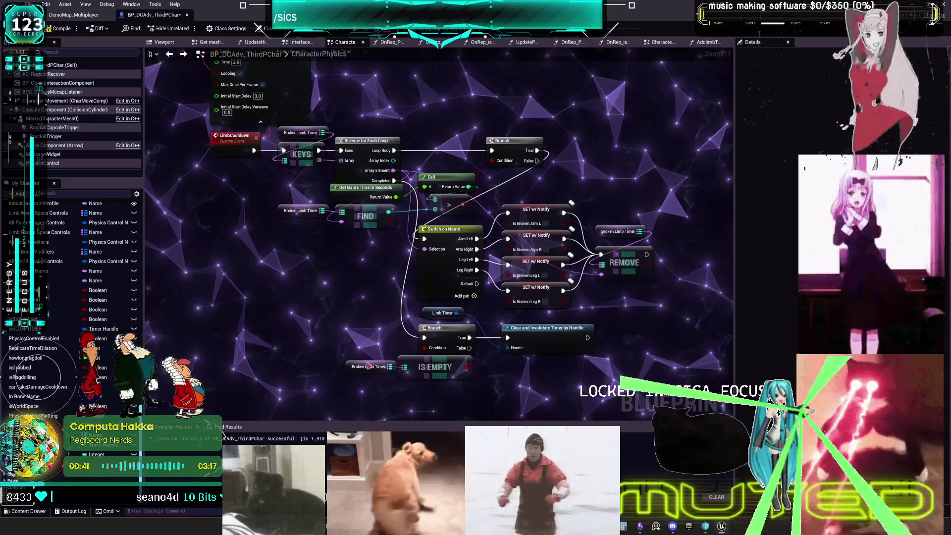
{"action": "left_click_drag", "start_coordinate": [302, 332], "coordinate": [472, 308]}
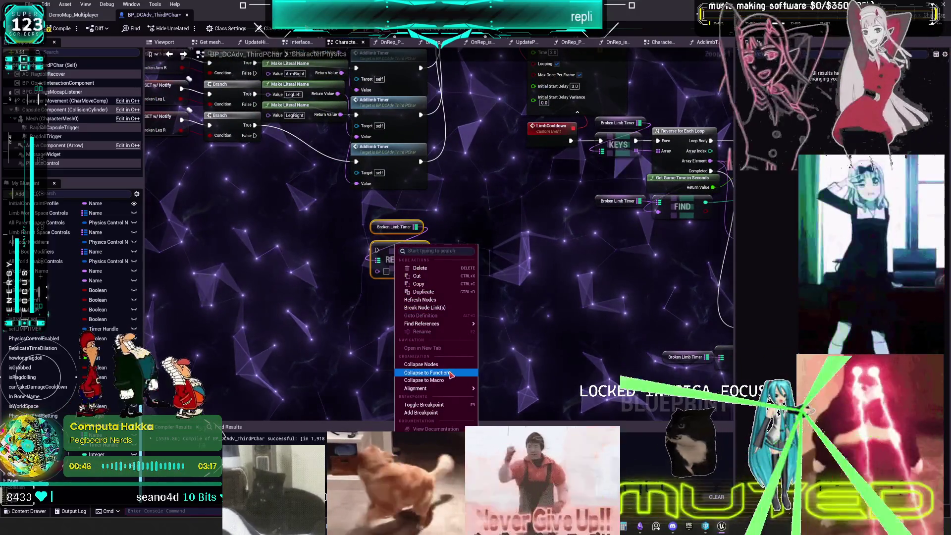
{"action": "left_click", "coordinate": [450, 373]}
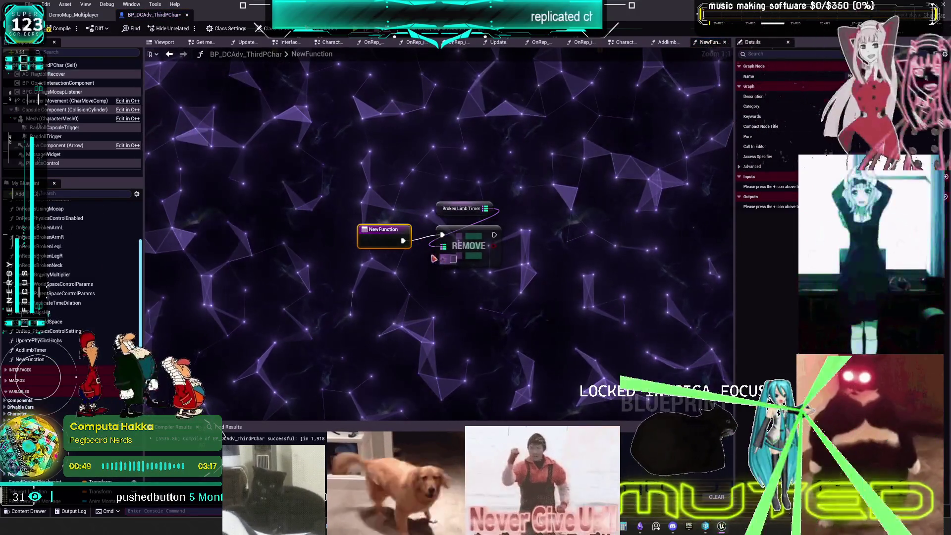
{"action": "left_click_drag", "start_coordinate": [439, 259], "coordinate": [387, 240]}
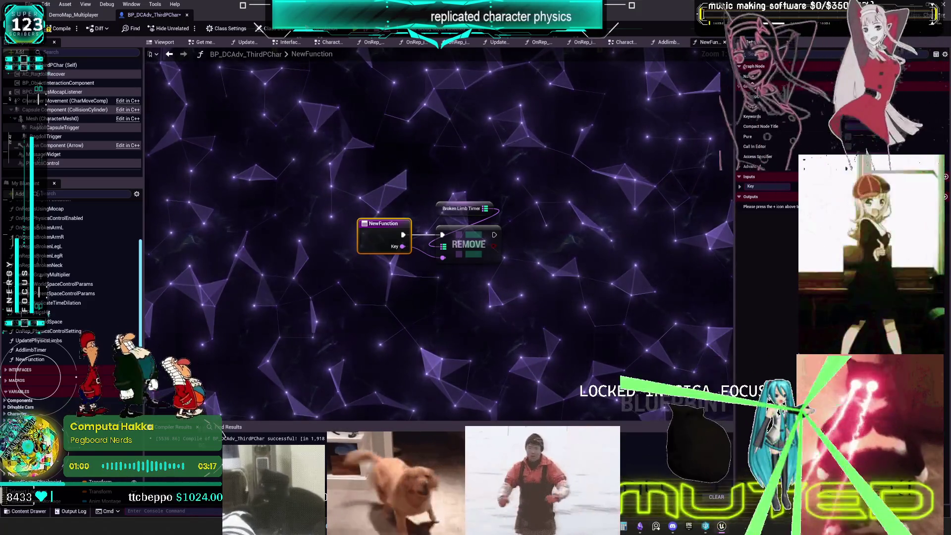
{"action": "key", "text": "Return"}
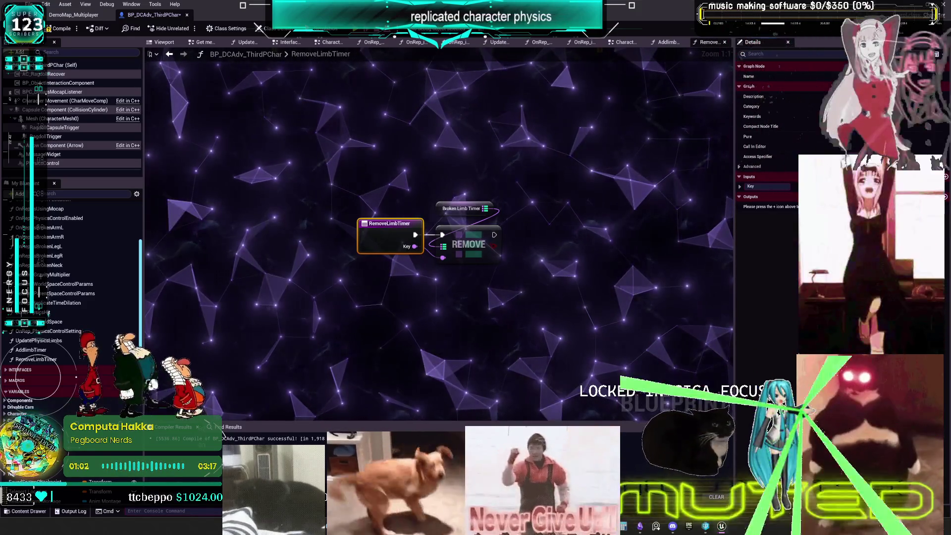
- Compile the blueprint and return to the CharacterPhysics graph
{"action": "key", "text": "F7"}
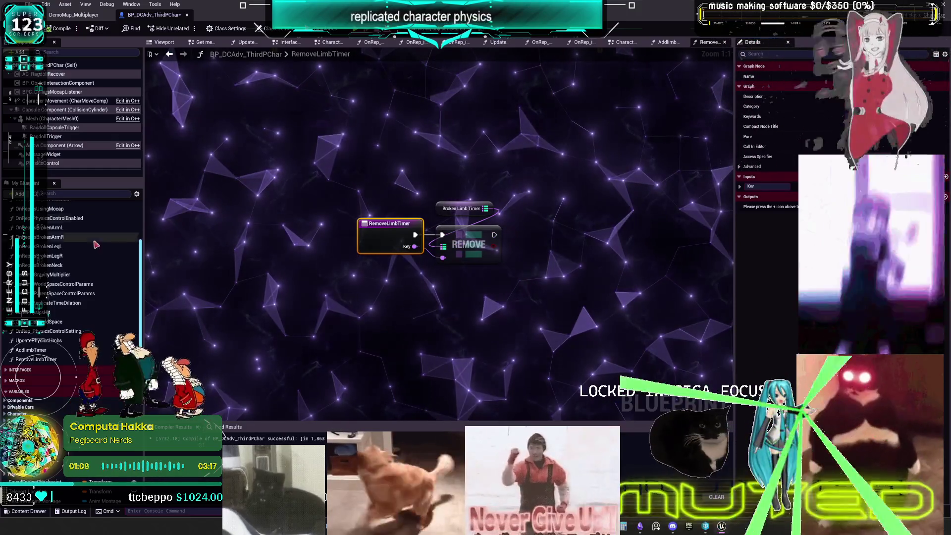
{"action": "scroll", "coordinate": [45, 240], "scroll_direction": "up", "scroll_amount": 5}
{"action": "double_click", "coordinate": [44, 239]}
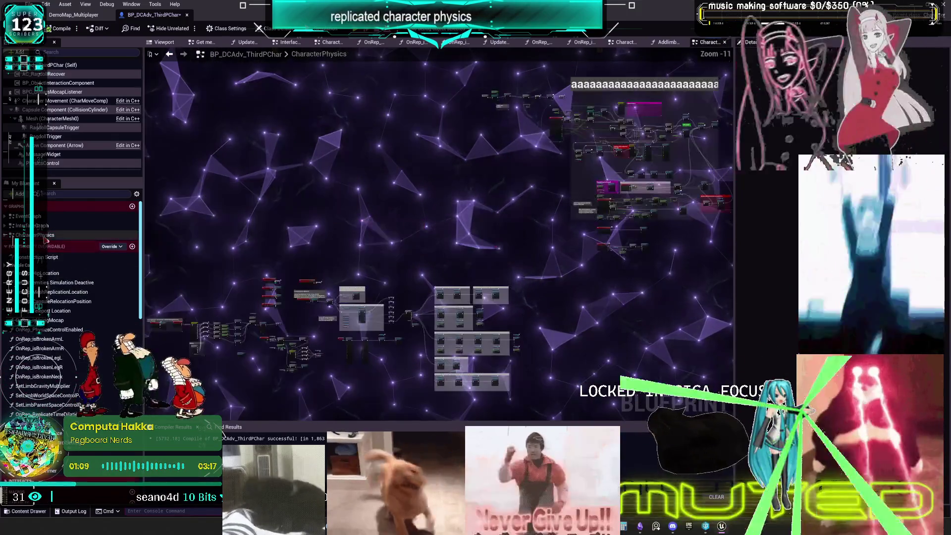
- Position the Remove Limb Timer calls below the Addlimb Timer nodes, then open the RemoveLimbTimer function graph
{"action": "mouse_move", "coordinate": [396, 281]}
{"action": "left_mouse_down"}
{"action": "mouse_move", "coordinate": [433, 240]}
{"action": "mouse_move", "coordinate": [561, 173]}
{"action": "left_mouse_up"}
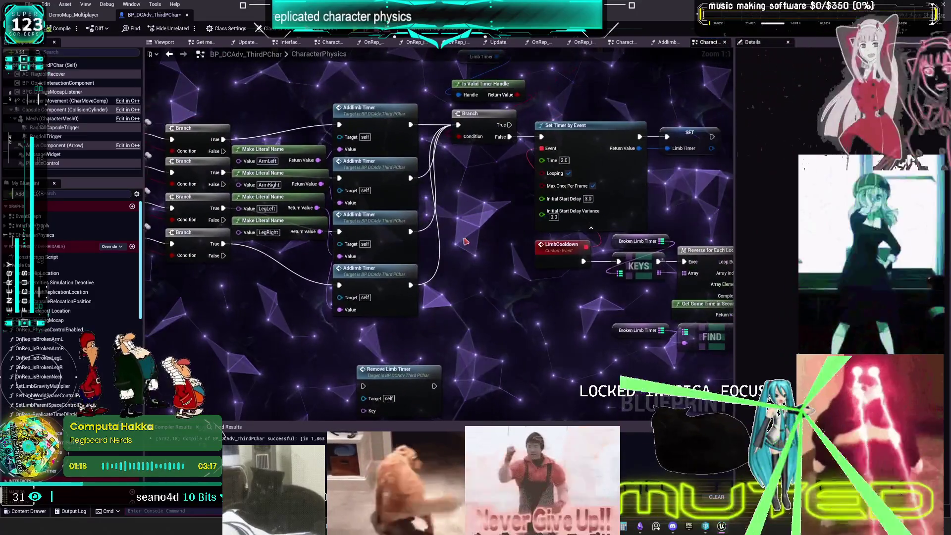
{"action": "scroll", "coordinate": [386, 310], "scroll_direction": "down", "scroll_amount": 2}
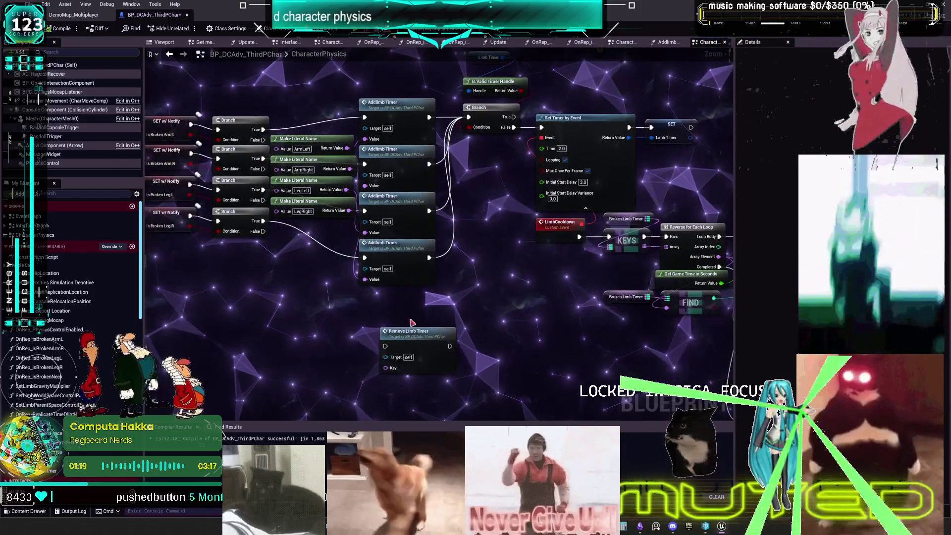
{"action": "left_click_drag", "start_coordinate": [384, 309], "coordinate": [402, 305]}
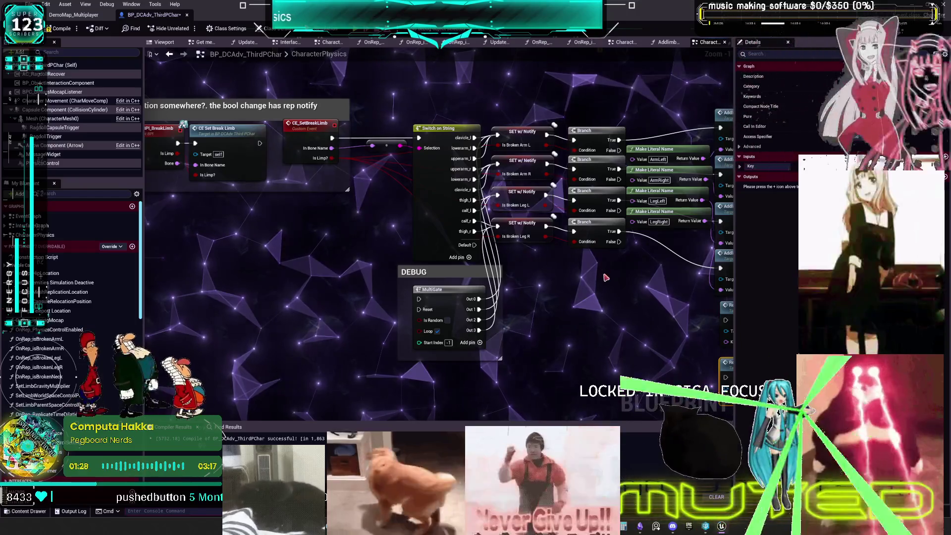
{"action": "left_click_drag", "start_coordinate": [604, 278], "coordinate": [570, 275]}
{"action": "left_click_drag", "start_coordinate": [386, 271], "coordinate": [273, 264]}
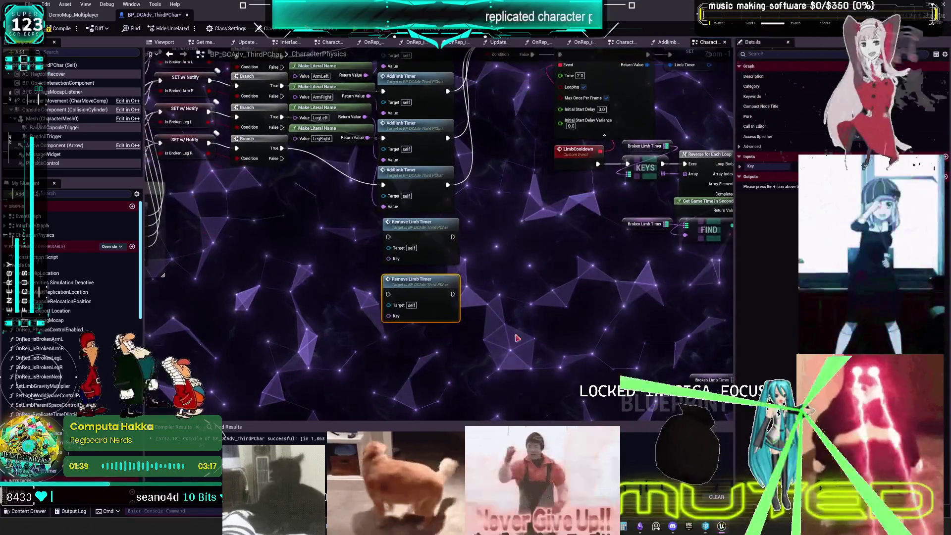
{"action": "left_click_drag", "start_coordinate": [478, 400], "coordinate": [449, 373]}
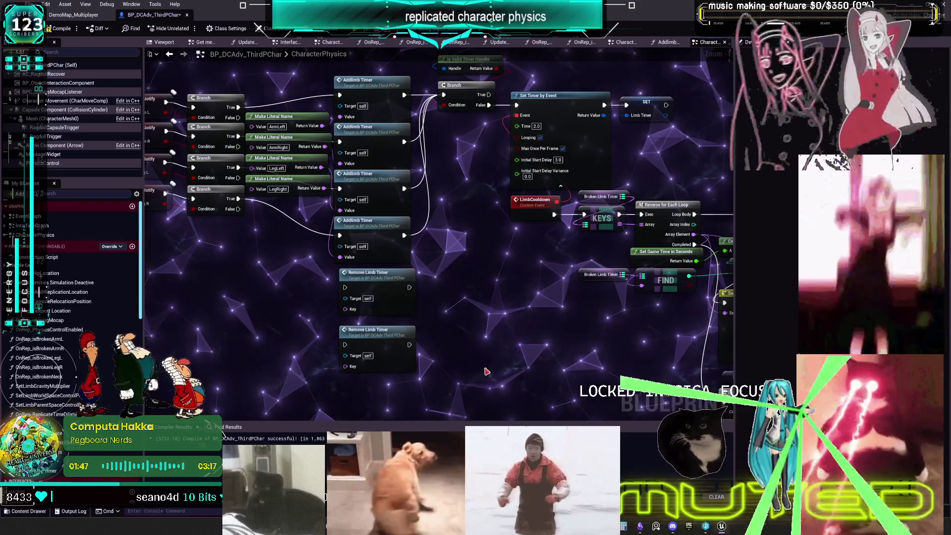
{"action": "left_click_drag", "start_coordinate": [381, 293], "coordinate": [385, 299]}
{"action": "double_click", "coordinate": [385, 299]}
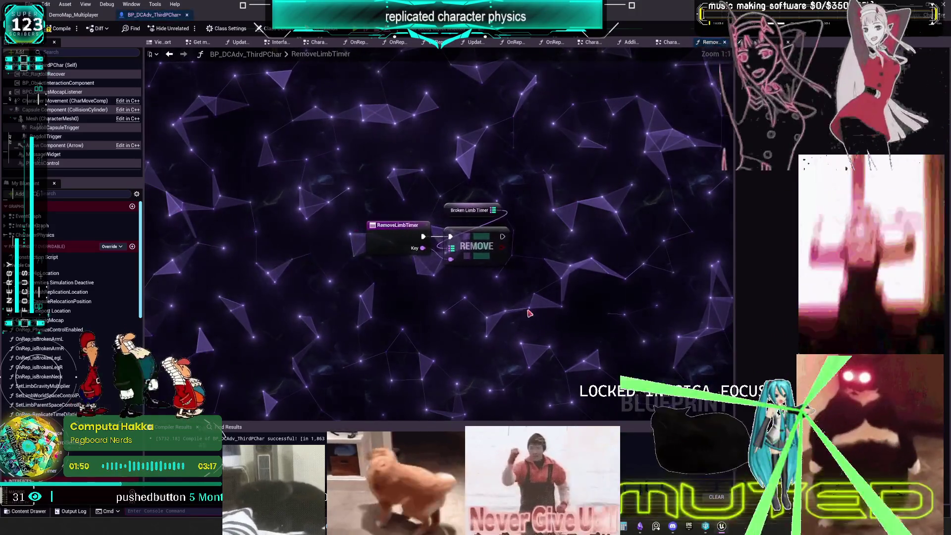
- Paste the Broken Limb Timer and REMOVE nodes in CharacterPhysics and duplicate REMOVE, all fed by the getter
{"action": "left_click", "coordinate": [669, 42]}
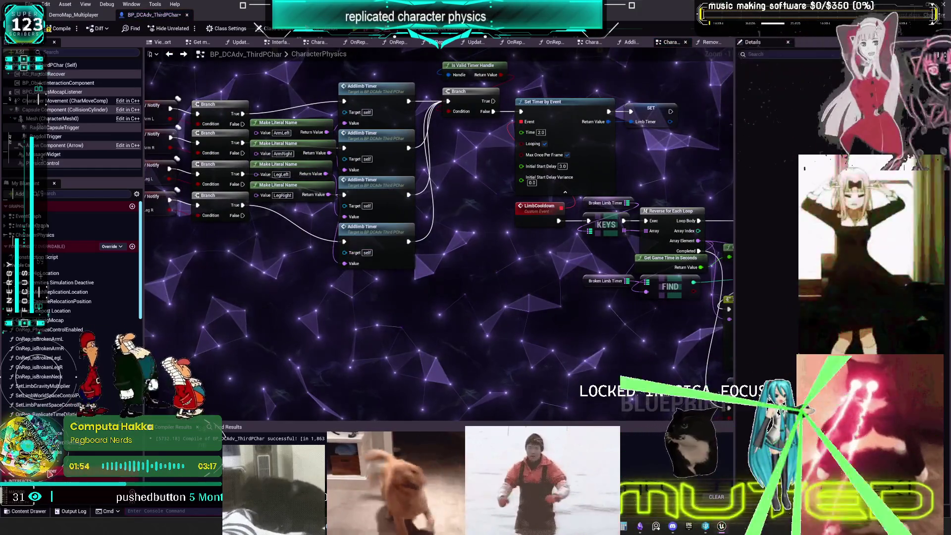
{"action": "key", "text": "ctrl+v"}
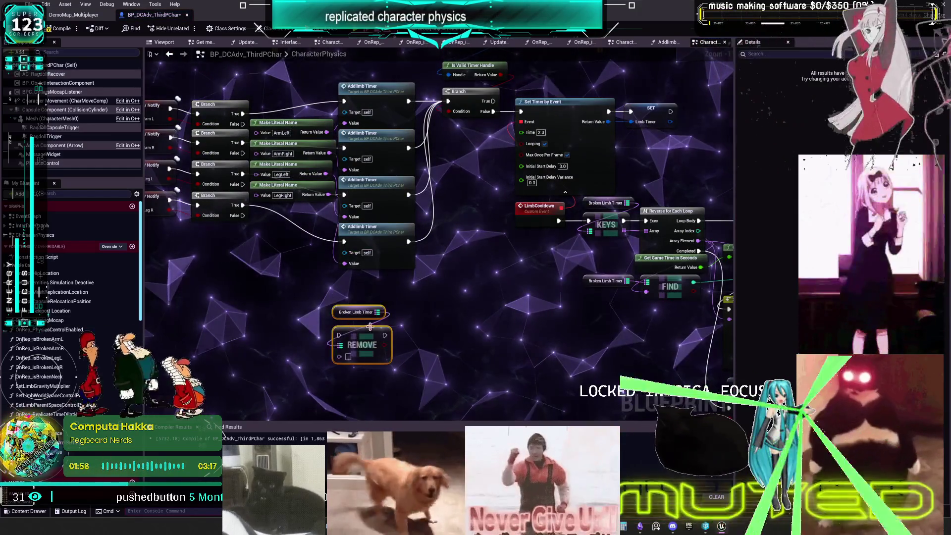
{"action": "left_click_drag", "start_coordinate": [357, 335], "coordinate": [373, 298]}
{"action": "key", "text": "ctrl+c"}
{"action": "key", "text": "ctrl+v"}
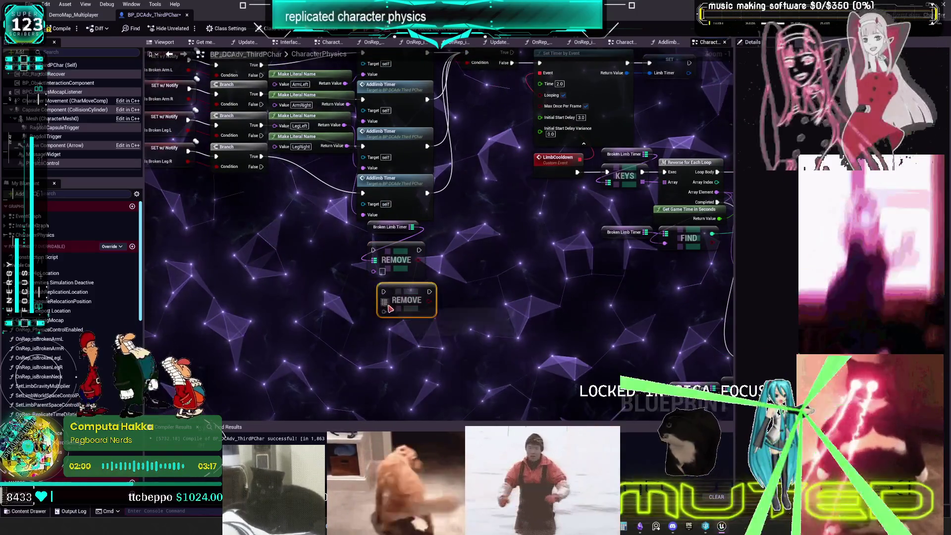
{"action": "key", "text": "ctrl+v"}
{"action": "key", "text": "ctrl+v"}
{"action": "mouse_move", "coordinate": [411, 227]}
{"action": "left_mouse_down"}
{"action": "mouse_move", "coordinate": [384, 312]}
{"action": "mouse_move", "coordinate": [406, 260]}
{"action": "mouse_move", "coordinate": [381, 393]}
{"action": "mouse_move", "coordinate": [413, 378]}
{"action": "left_mouse_up"}
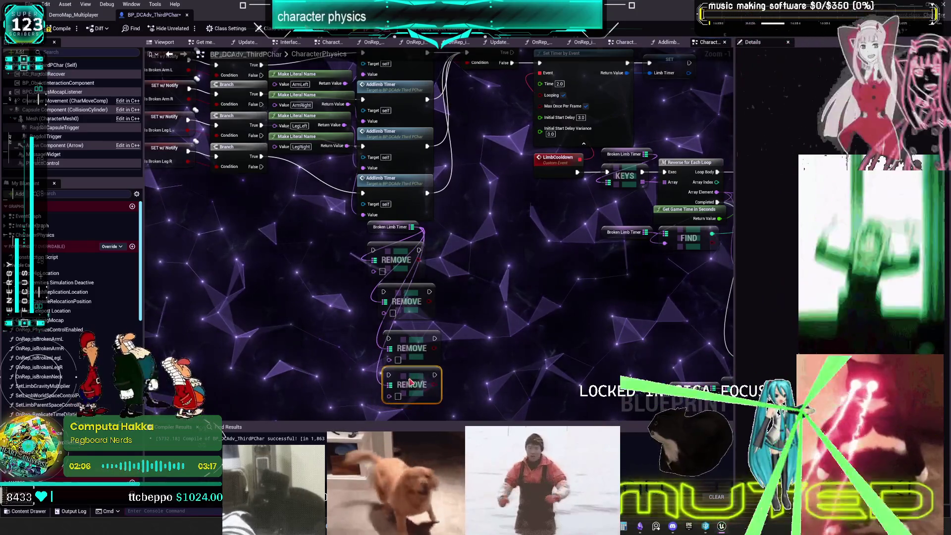
- Stack the four REMOVE nodes into a left-aligned column
{"action": "left_click", "coordinate": [418, 344], "text": "ctrl"}
{"action": "left_click_drag", "start_coordinate": [418, 344], "coordinate": [418, 334]}
{"action": "left_click", "coordinate": [412, 294], "text": "ctrl"}
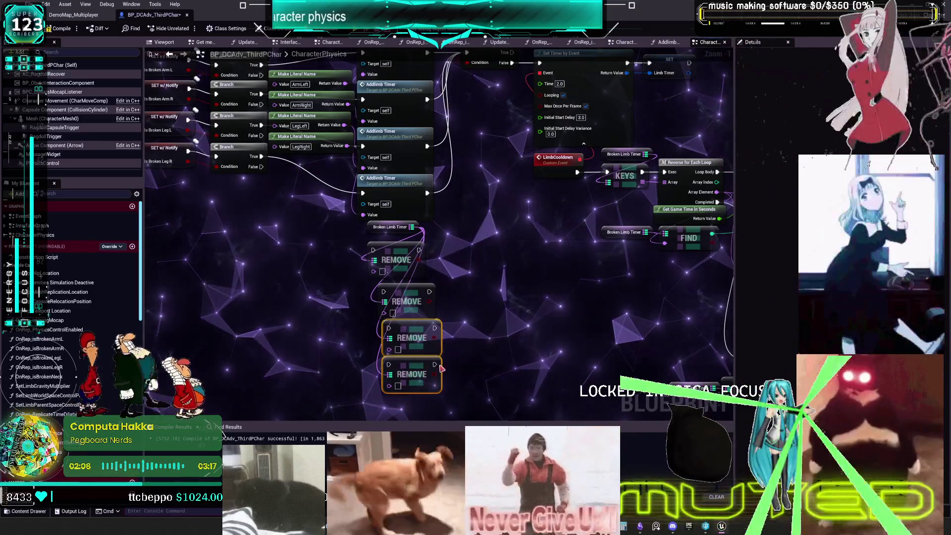
{"action": "left_click_drag", "start_coordinate": [412, 294], "coordinate": [407, 288]}
{"action": "key", "text": "shift+a"}
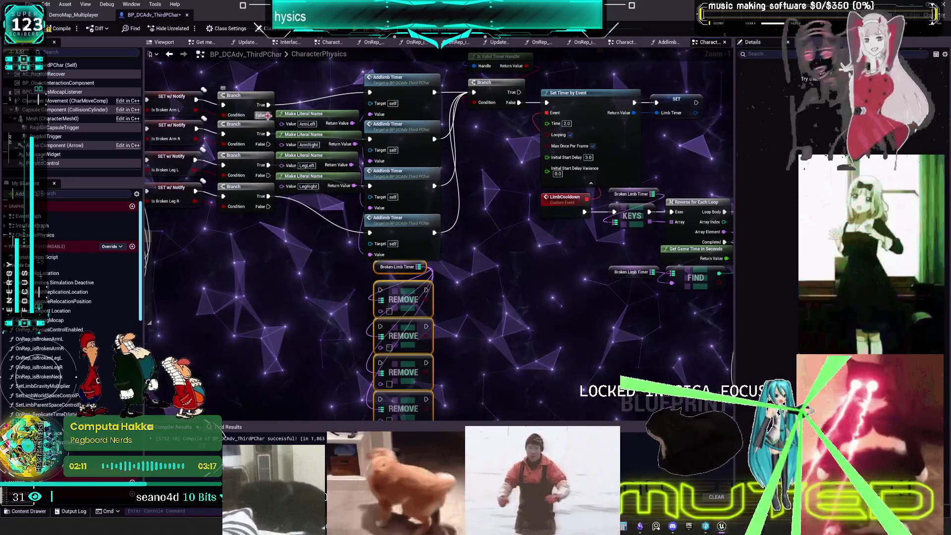
- Wire the limb branches' True outputs and limb-name Keys into the REMOVE nodes beside the Addlimb Timers
{"action": "left_click_drag", "start_coordinate": [269, 195], "coordinate": [396, 304]}
{"action": "mouse_move", "coordinate": [383, 291]}
{"action": "left_mouse_down"}
{"action": "mouse_move", "coordinate": [383, 331]}
{"action": "mouse_move", "coordinate": [293, 238]}
{"action": "mouse_move", "coordinate": [325, 390]}
{"action": "mouse_move", "coordinate": [380, 329]}
{"action": "left_mouse_up"}
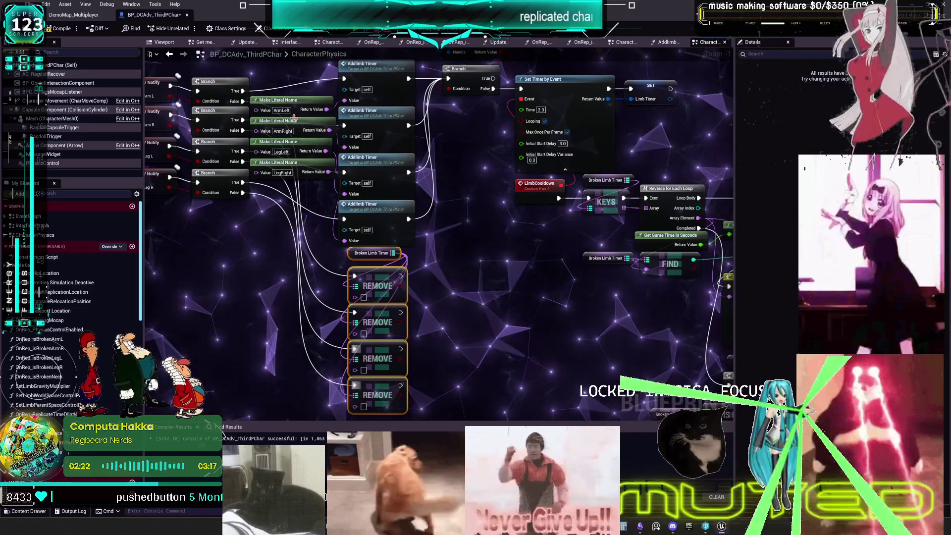
{"action": "left_click_drag", "start_coordinate": [360, 300], "coordinate": [338, 139]}
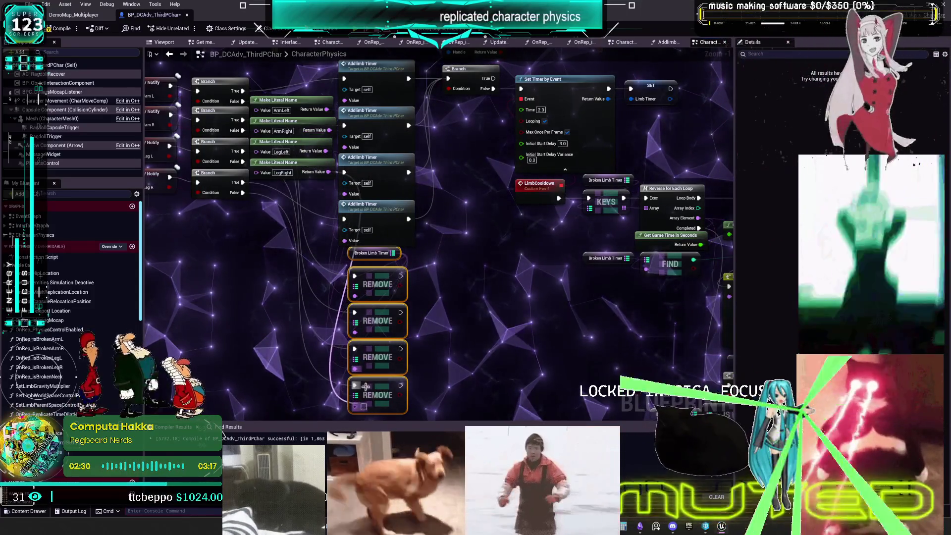
{"action": "scroll", "coordinate": [430, 209], "scroll_direction": "down", "scroll_amount": 2}
{"action": "mouse_move", "coordinate": [400, 260]}
{"action": "left_mouse_down"}
{"action": "mouse_move", "coordinate": [485, 213]}
{"action": "mouse_move", "coordinate": [463, 194]}
{"action": "left_mouse_up"}
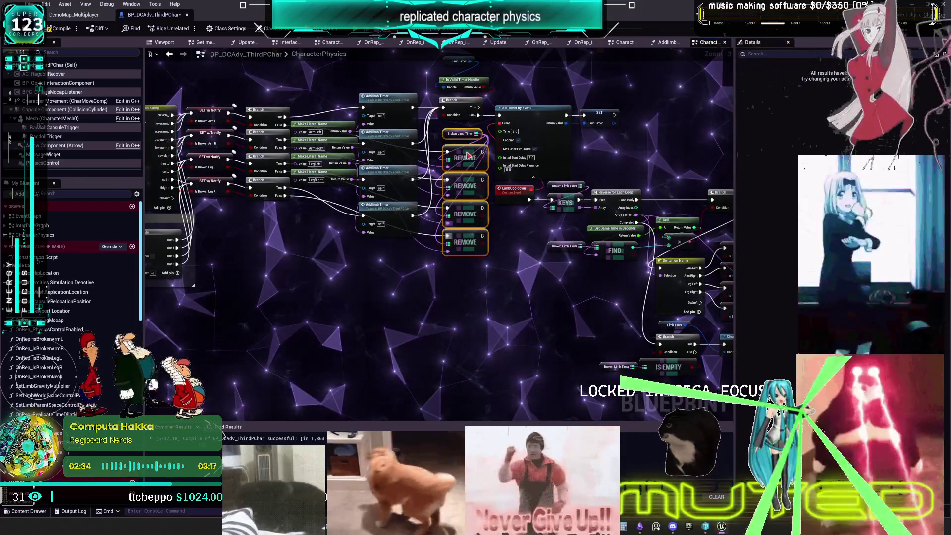
{"action": "left_click_drag", "start_coordinate": [515, 281], "coordinate": [479, 359]}
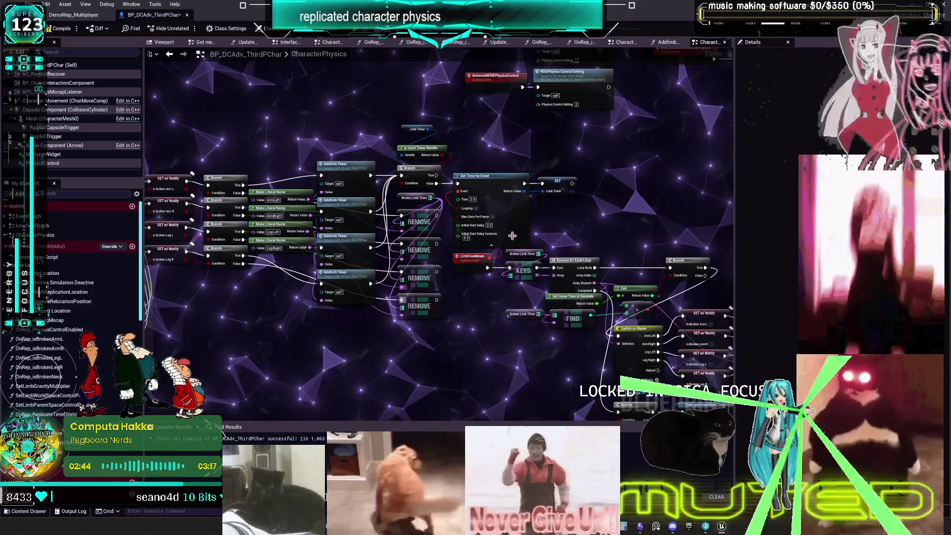
{"action": "mouse_move", "coordinate": [442, 154]}
{"action": "left_mouse_down"}
{"action": "mouse_move", "coordinate": [454, 192]}
{"action": "mouse_move", "coordinate": [433, 181]}
{"action": "mouse_move", "coordinate": [625, 239]}
{"action": "left_mouse_up"}
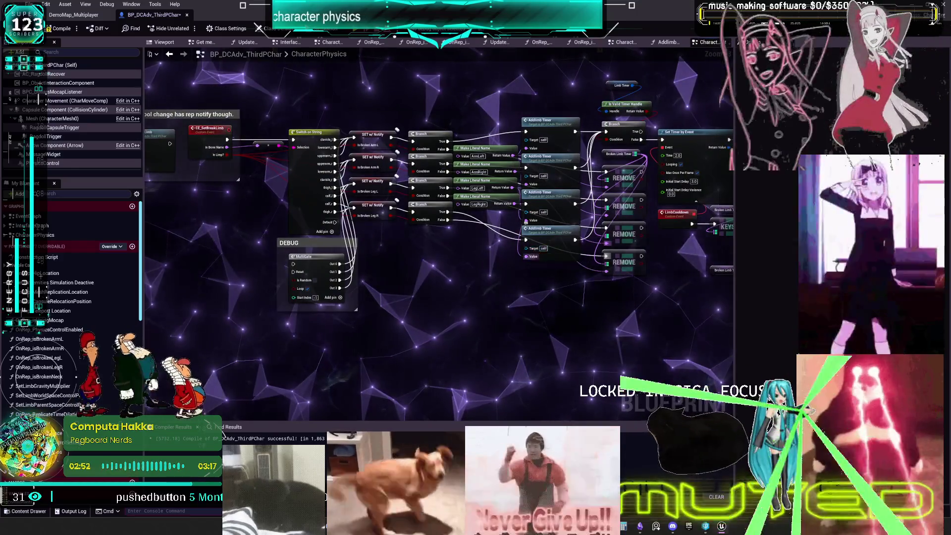
{"action": "left_click_drag", "start_coordinate": [270, 249], "coordinate": [181, 287]}
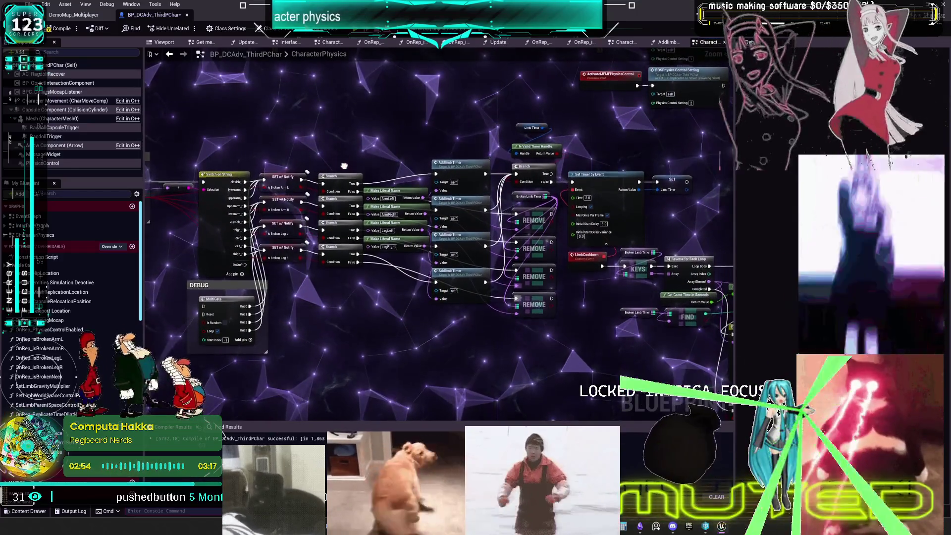
{"action": "left_click_drag", "start_coordinate": [344, 161], "coordinate": [344, 166]}
{"action": "scroll", "coordinate": [452, 203], "scroll_direction": "down", "scroll_amount": 5}
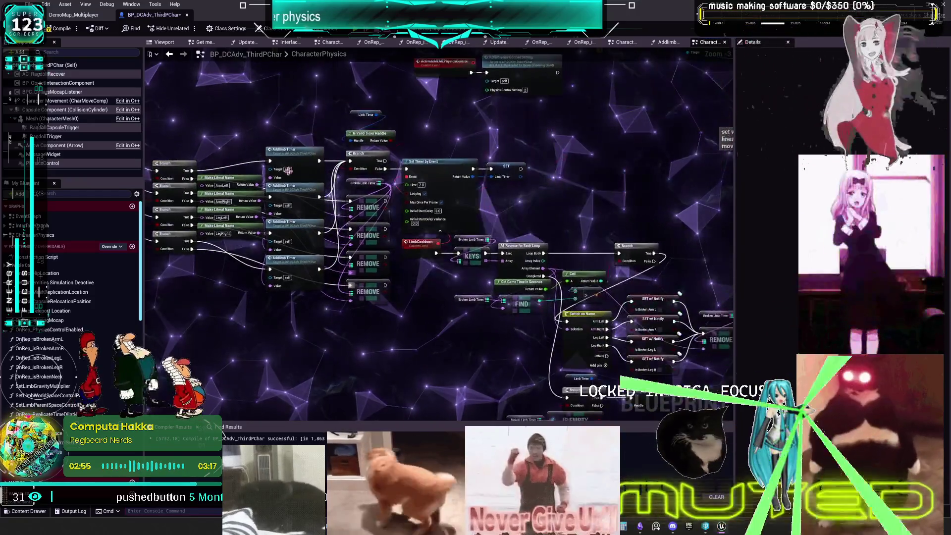
{"action": "scroll", "coordinate": [452, 203], "scroll_direction": "up", "scroll_amount": 6}
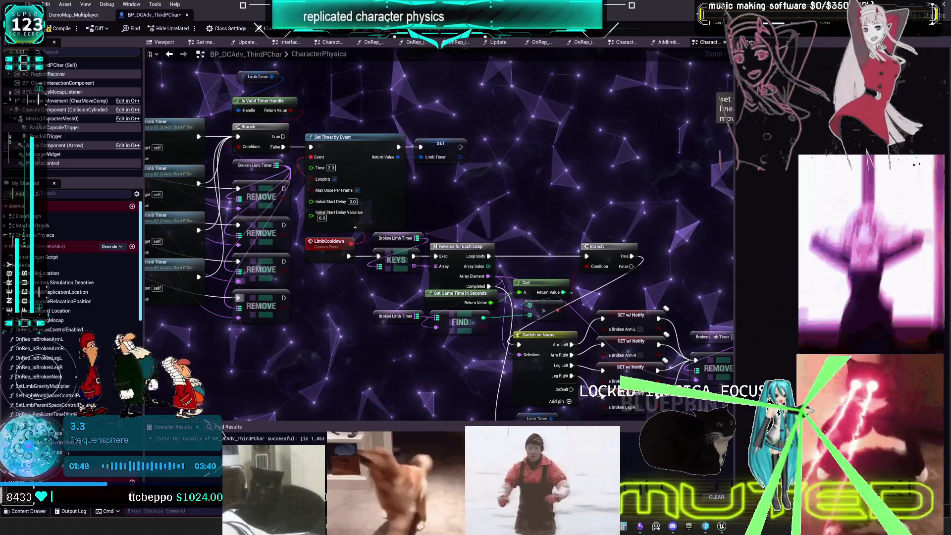
{"action": "scroll", "coordinate": [252, 209], "scroll_direction": "down", "scroll_amount": 6}
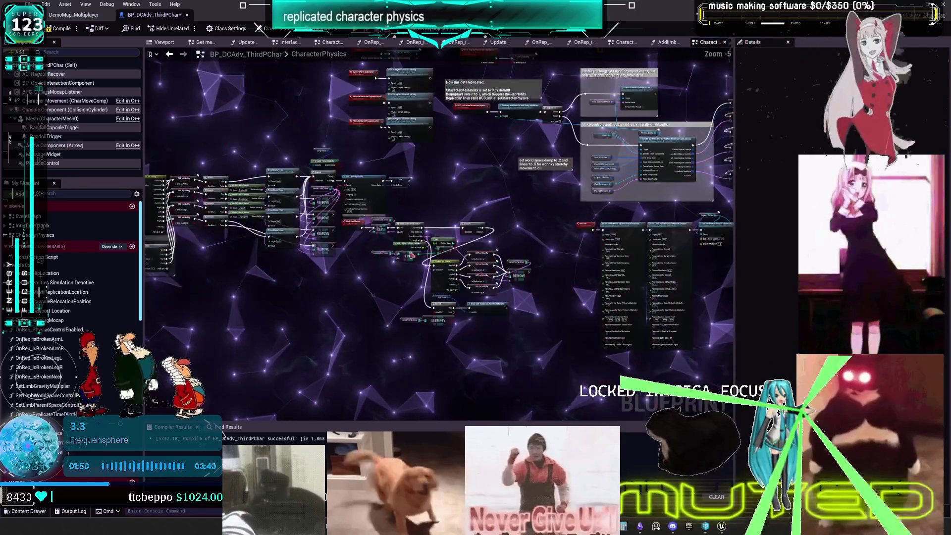
{"action": "scroll", "coordinate": [251, 210], "scroll_direction": "up", "scroll_amount": 3}
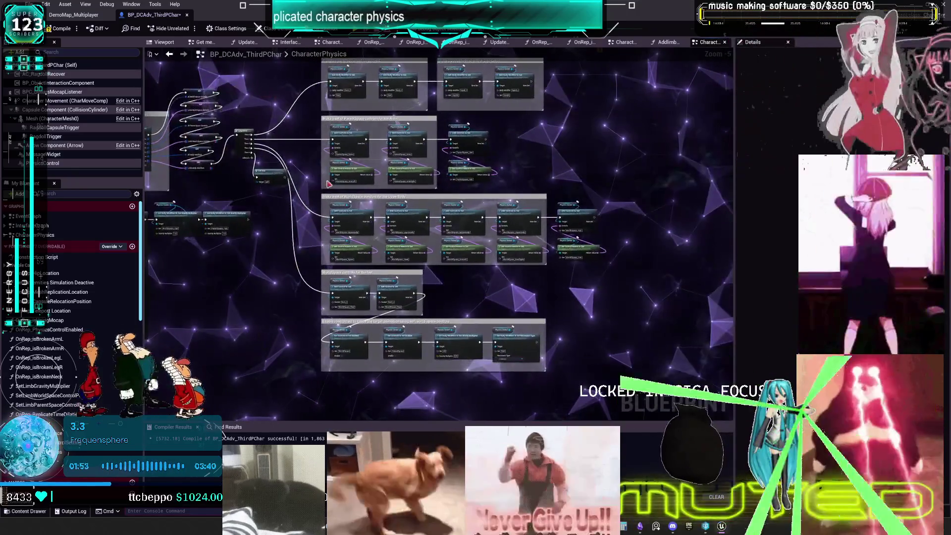
{"action": "scroll", "coordinate": [405, 199], "scroll_direction": "down", "scroll_amount": 3}
{"action": "scroll", "coordinate": [405, 198], "scroll_direction": "up", "scroll_amount": 4}
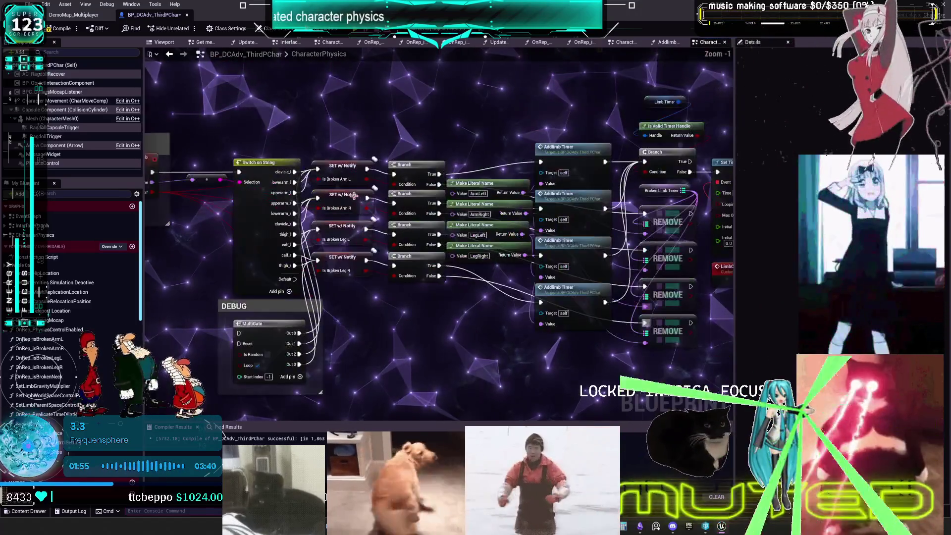
{"action": "left_click_drag", "start_coordinate": [387, 131], "coordinate": [590, 128]}
{"action": "left_click_drag", "start_coordinate": [269, 122], "coordinate": [344, 117]}
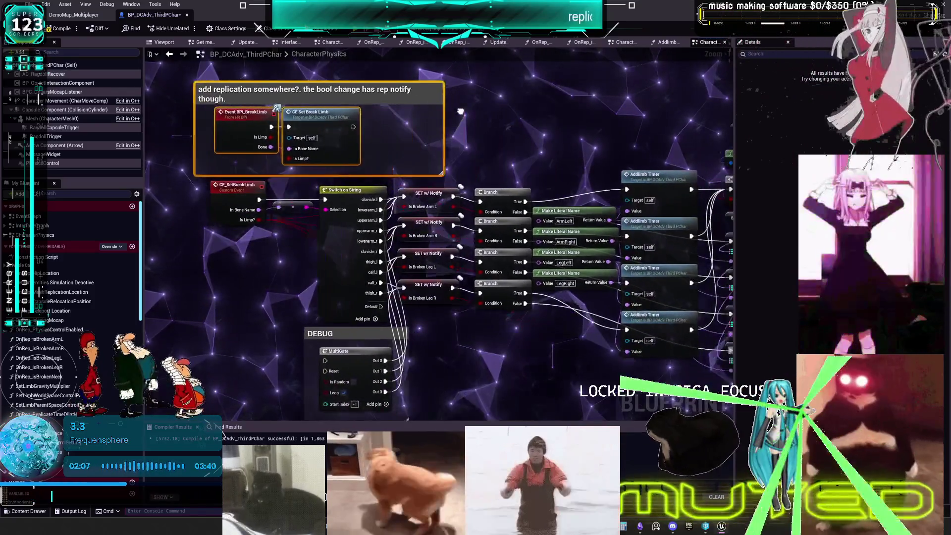
{"action": "left_click_drag", "start_coordinate": [461, 112], "coordinate": [442, 107]}
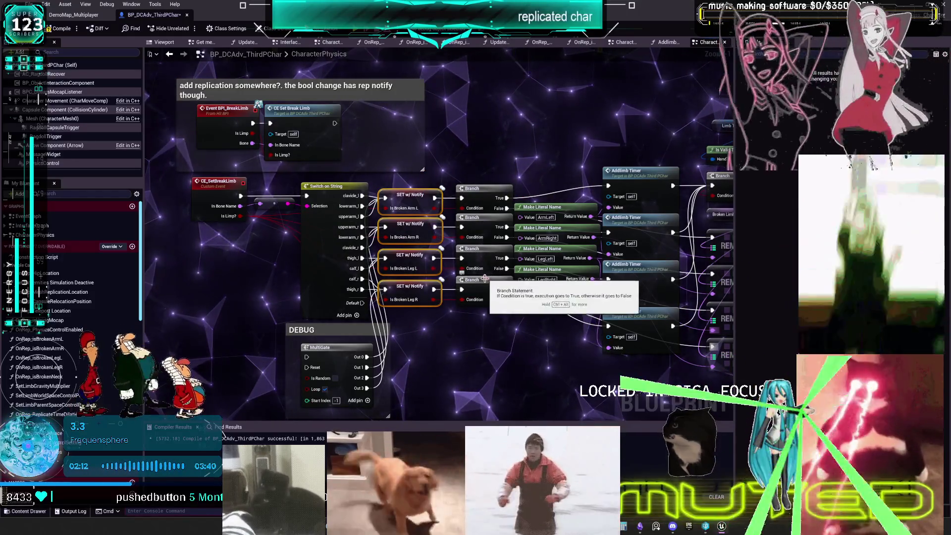
{"action": "mouse_move", "coordinate": [483, 280]}
{"action": "left_mouse_down"}
{"action": "mouse_move", "coordinate": [513, 250]}
{"action": "mouse_move", "coordinate": [569, 272]}
{"action": "mouse_move", "coordinate": [515, 274]}
{"action": "mouse_move", "coordinate": [594, 277]}
{"action": "mouse_move", "coordinate": [445, 293]}
{"action": "mouse_move", "coordinate": [628, 295]}
{"action": "mouse_move", "coordinate": [395, 306]}
{"action": "mouse_move", "coordinate": [523, 306]}
{"action": "mouse_move", "coordinate": [543, 319]}
{"action": "left_mouse_up"}
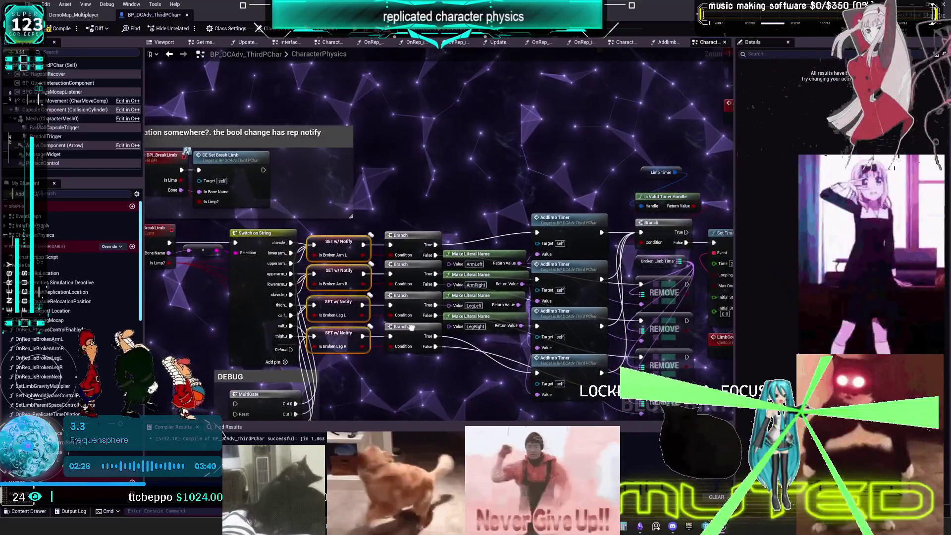
{"action": "left_click_drag", "start_coordinate": [411, 327], "coordinate": [528, 325]}
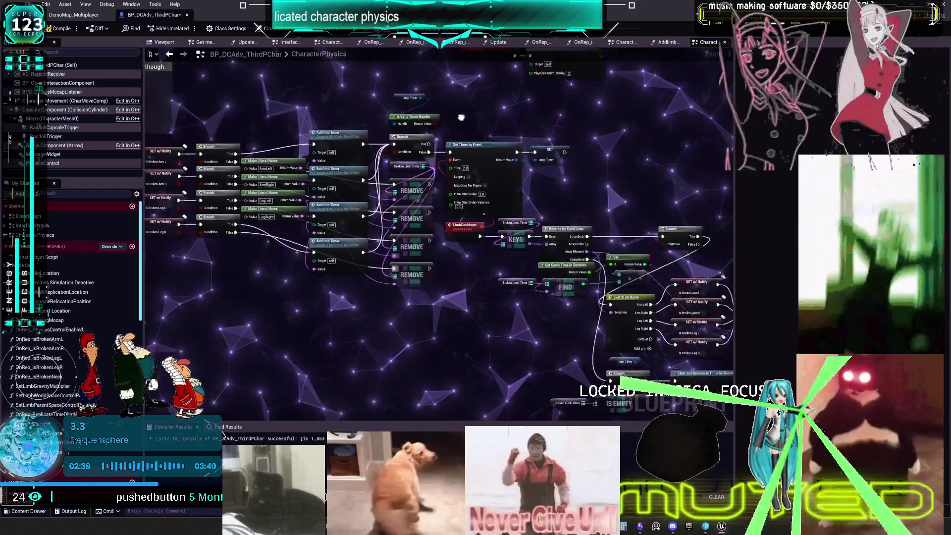
{"action": "left_click_drag", "start_coordinate": [461, 117], "coordinate": [412, 117]}
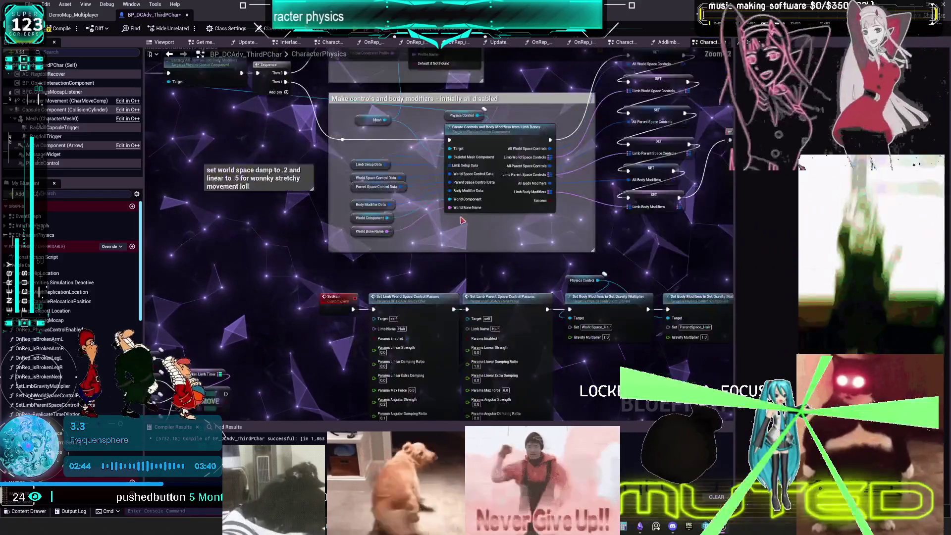
{"action": "left_click_drag", "start_coordinate": [463, 220], "coordinate": [447, 153]}
{"action": "scroll", "coordinate": [447, 153], "scroll_direction": "up", "scroll_amount": 1}
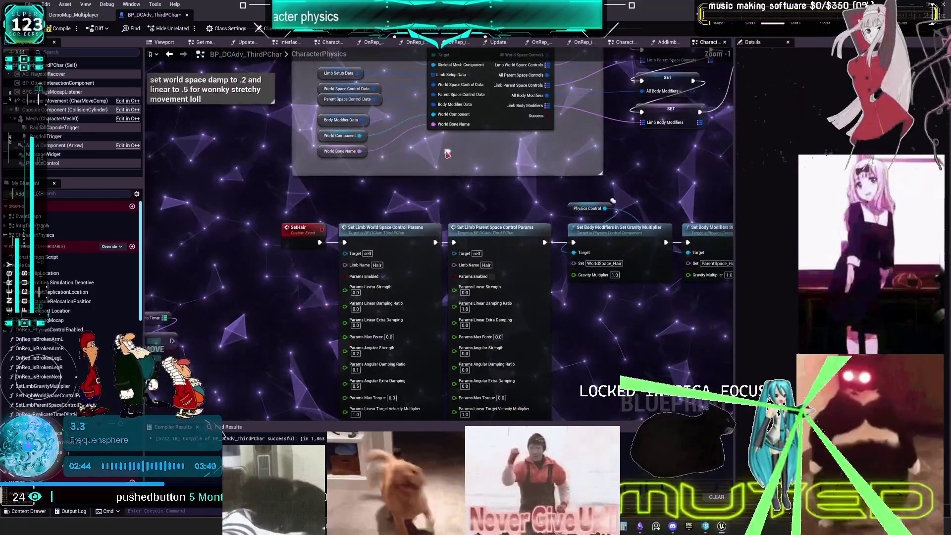
{"action": "scroll", "coordinate": [435, 191], "scroll_direction": "down", "scroll_amount": 1}
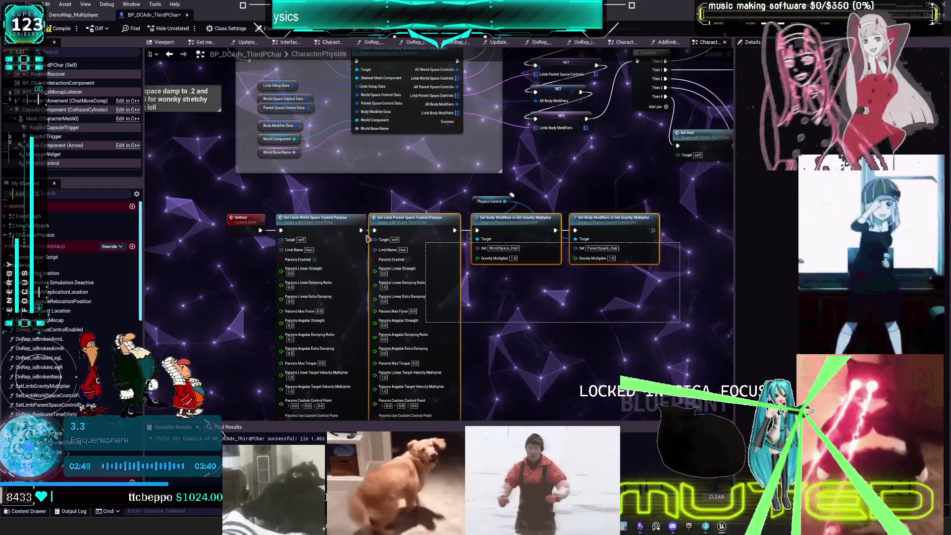
{"action": "left_click", "coordinate": [241, 228]}
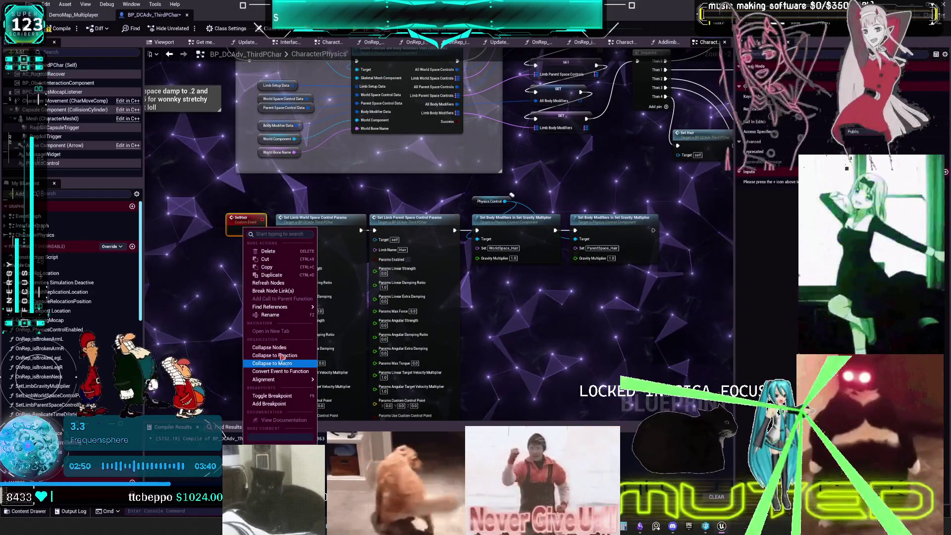
{"action": "key", "text": "Escape"}
{"action": "scroll", "coordinate": [368, 317], "scroll_direction": "down", "scroll_amount": 3}
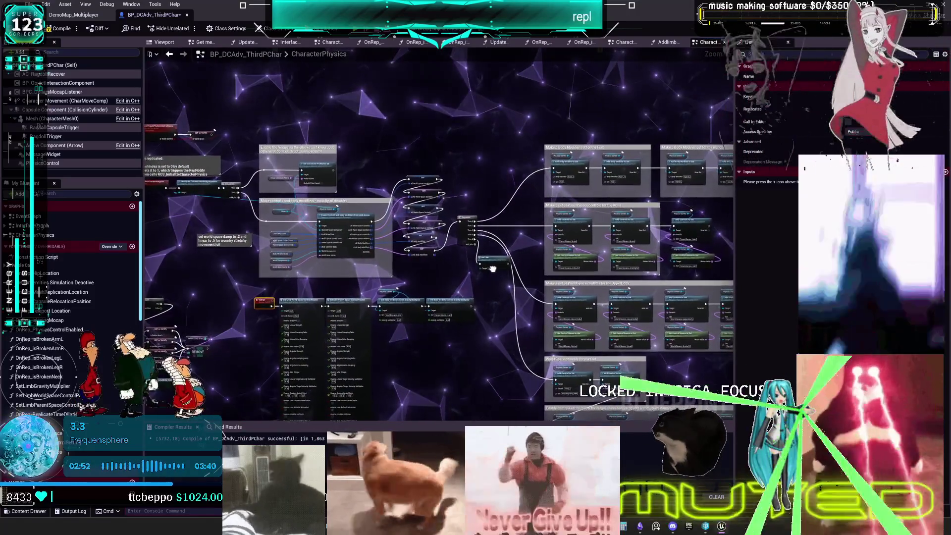
{"action": "scroll", "coordinate": [332, 219], "scroll_direction": "up", "scroll_amount": 3}
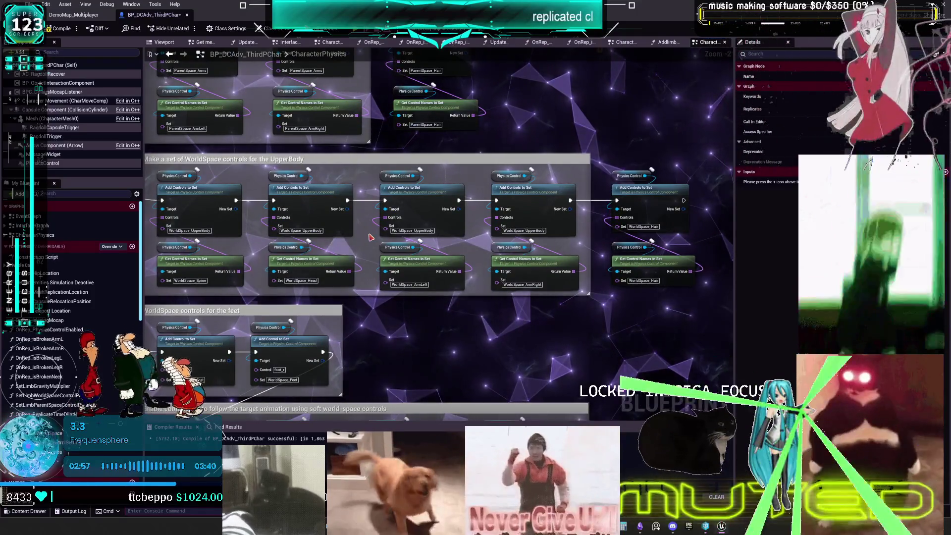
{"action": "left_click_drag", "start_coordinate": [371, 237], "coordinate": [510, 216]}
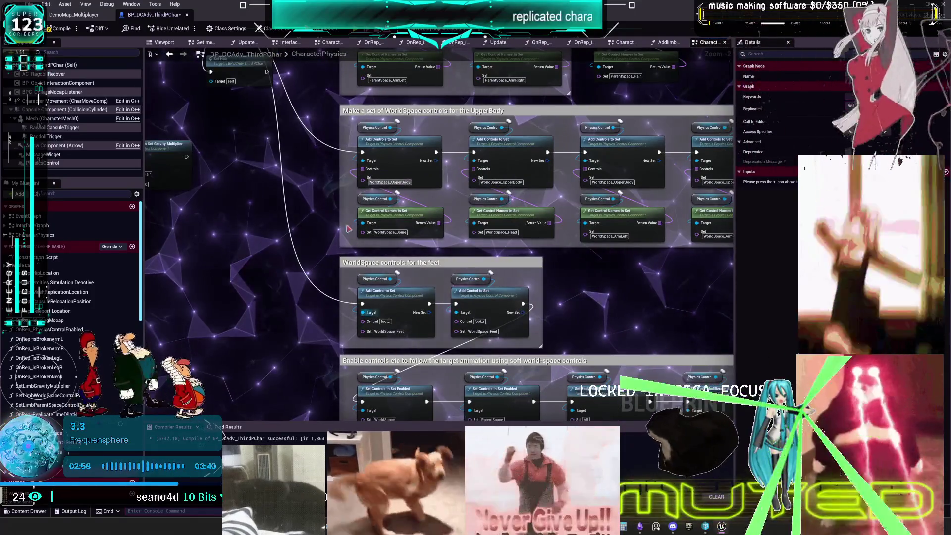
{"action": "left_click_drag", "start_coordinate": [353, 241], "coordinate": [357, 481]}
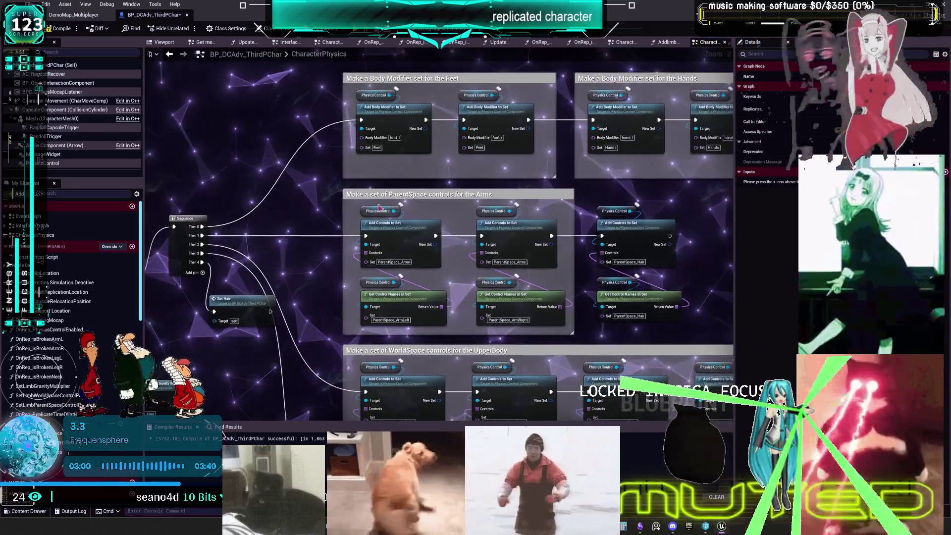
{"action": "mouse_move", "coordinate": [496, 195]}
{"action": "left_mouse_down"}
{"action": "mouse_move", "coordinate": [347, 198]}
{"action": "mouse_move", "coordinate": [429, 244]}
{"action": "left_mouse_up"}
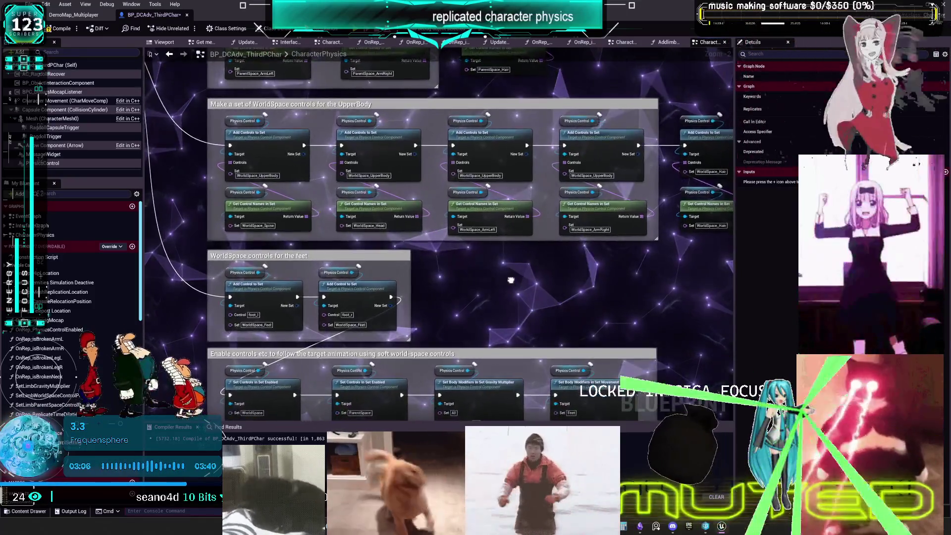
{"action": "left_click_drag", "start_coordinate": [525, 302], "coordinate": [366, 284]}
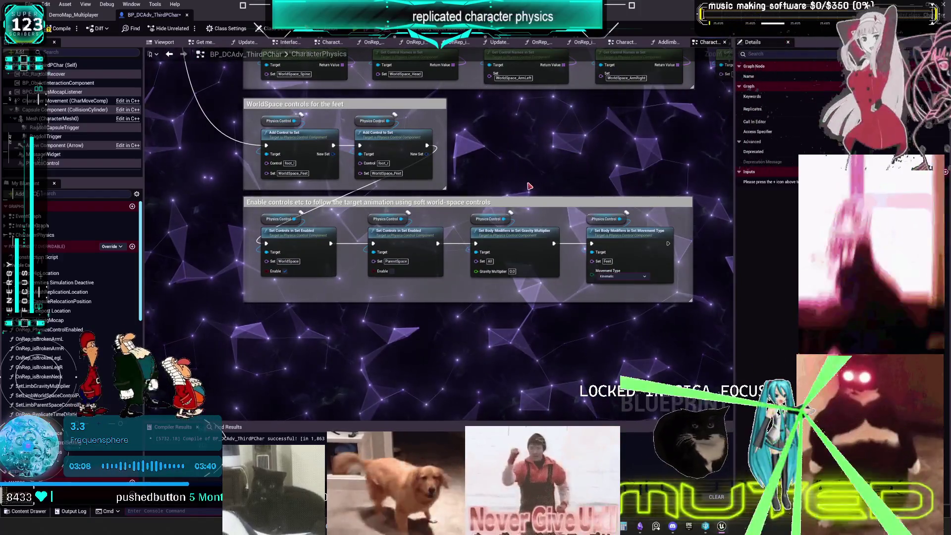
{"action": "left_click_drag", "start_coordinate": [489, 173], "coordinate": [616, 324]}
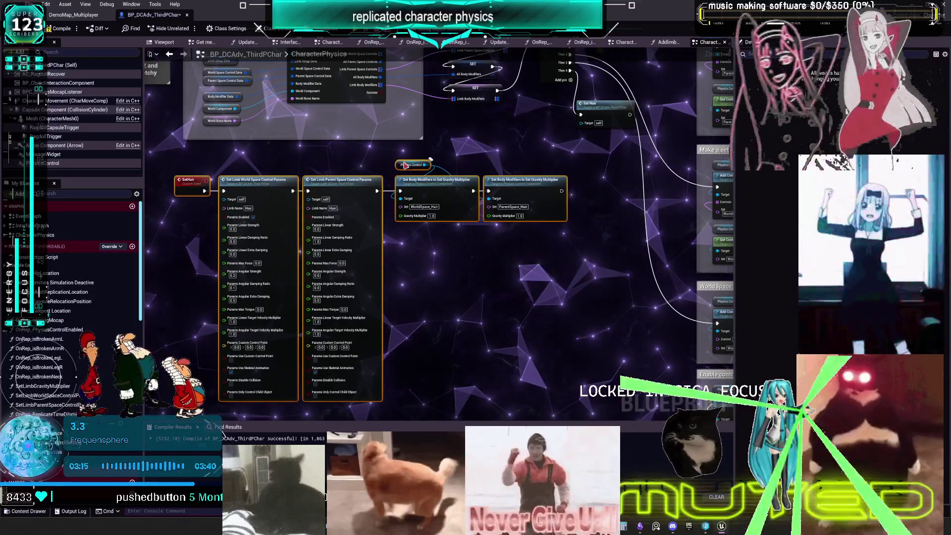
{"action": "mouse_move", "coordinate": [424, 178]}
{"action": "left_mouse_down"}
{"action": "mouse_move", "coordinate": [424, 283]}
{"action": "mouse_move", "coordinate": [460, 301]}
{"action": "left_mouse_up"}
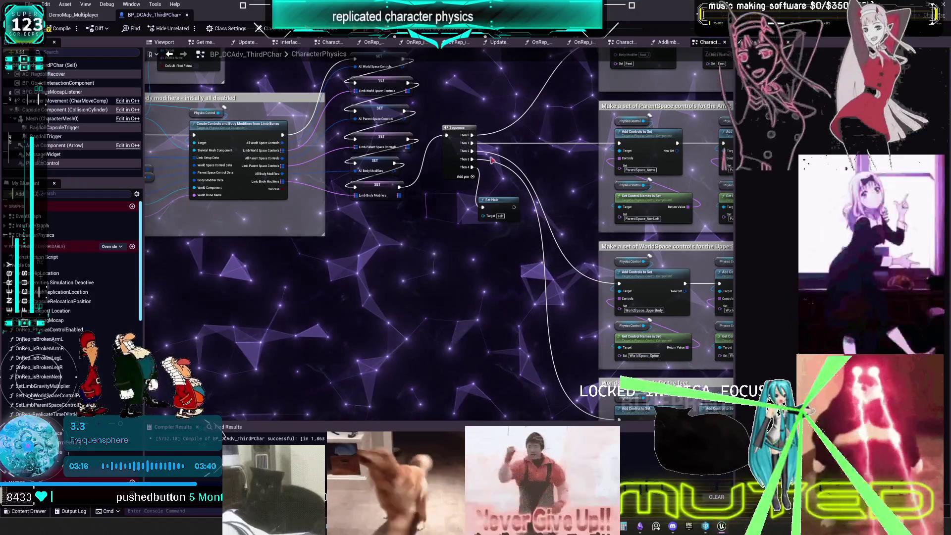
{"action": "left_click", "coordinate": [511, 217]}
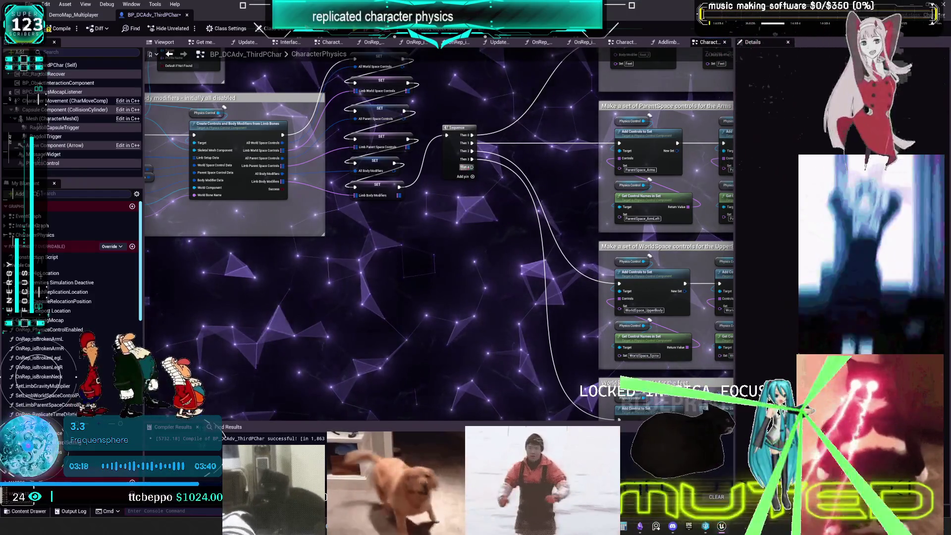
{"action": "right_click", "coordinate": [465, 167]}
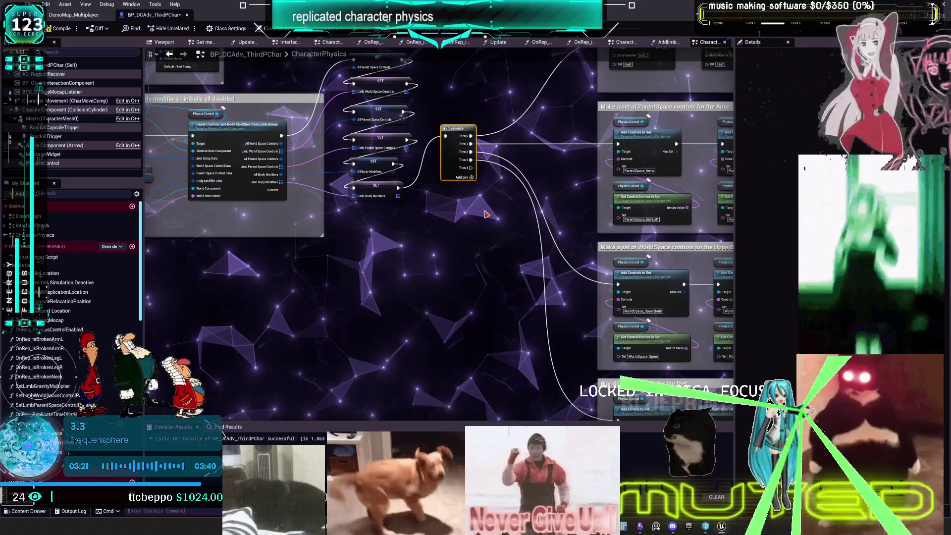
{"action": "scroll", "coordinate": [485, 214], "scroll_direction": "down", "scroll_amount": 5}
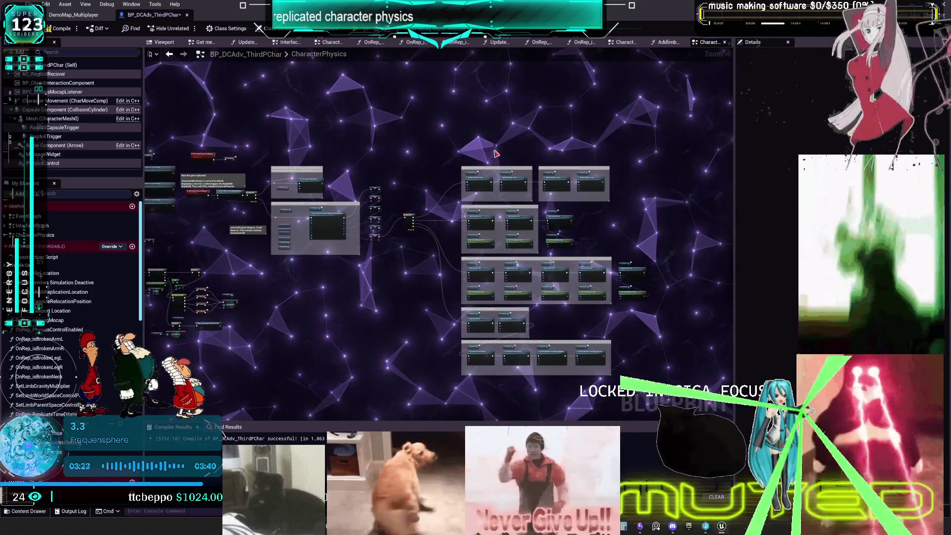
- Add a comment titled 'MAKE ARMS LEGS SPINE HEAD HAIR WORLD SPACE' above the Feet and Hands groups
{"action": "key", "text": "c"}
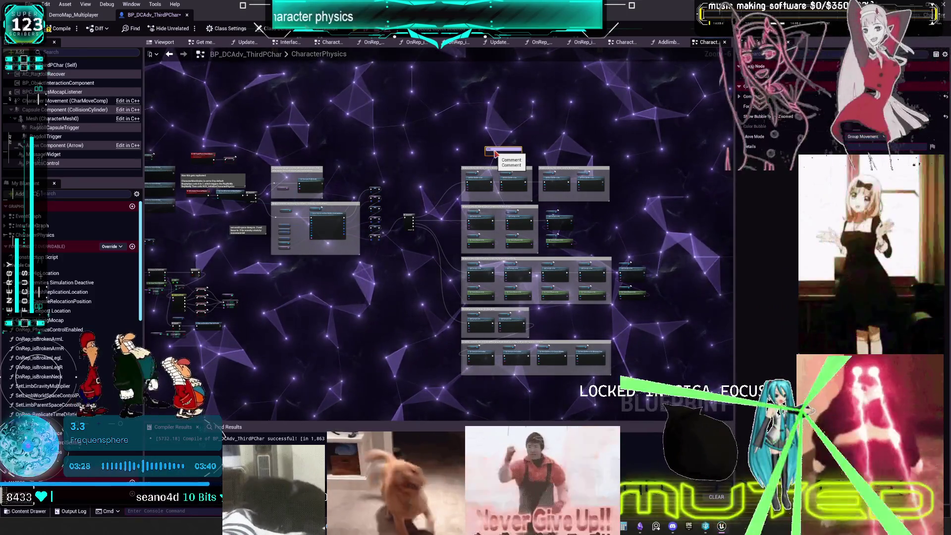
{"action": "type", "text": "MS LESS SPINE HEAD"}
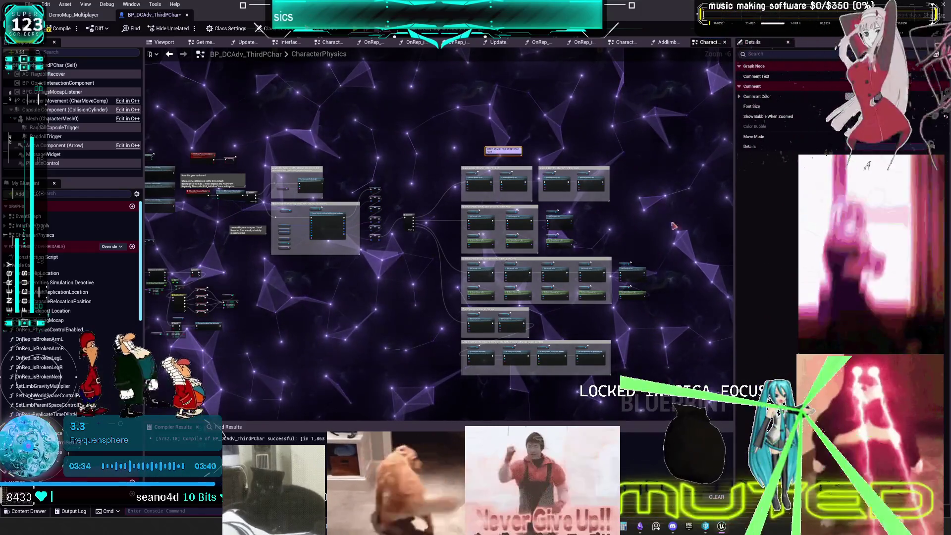
{"action": "scroll", "coordinate": [555, 158], "scroll_direction": "up", "scroll_amount": 3}
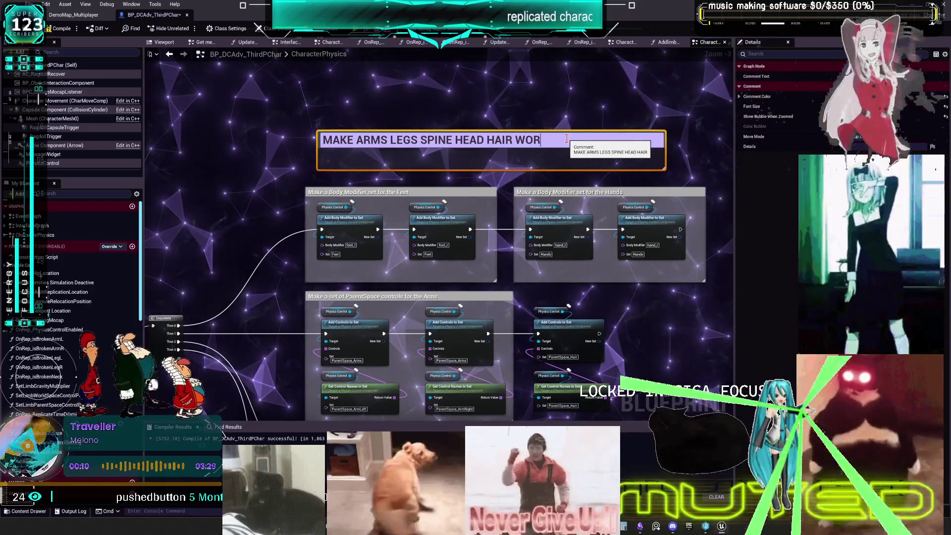
{"action": "type", "text": "."}
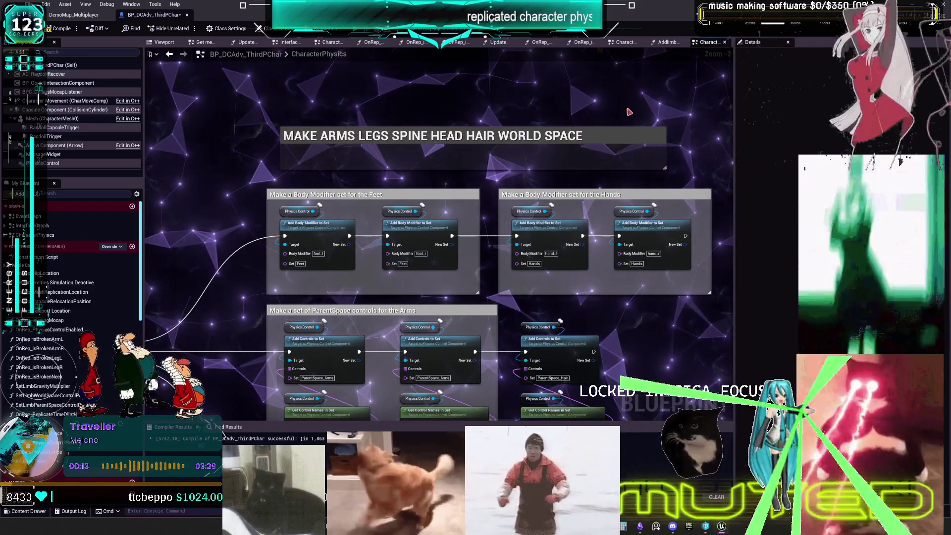
{"action": "left_click_drag", "start_coordinate": [584, 159], "coordinate": [585, 185]}
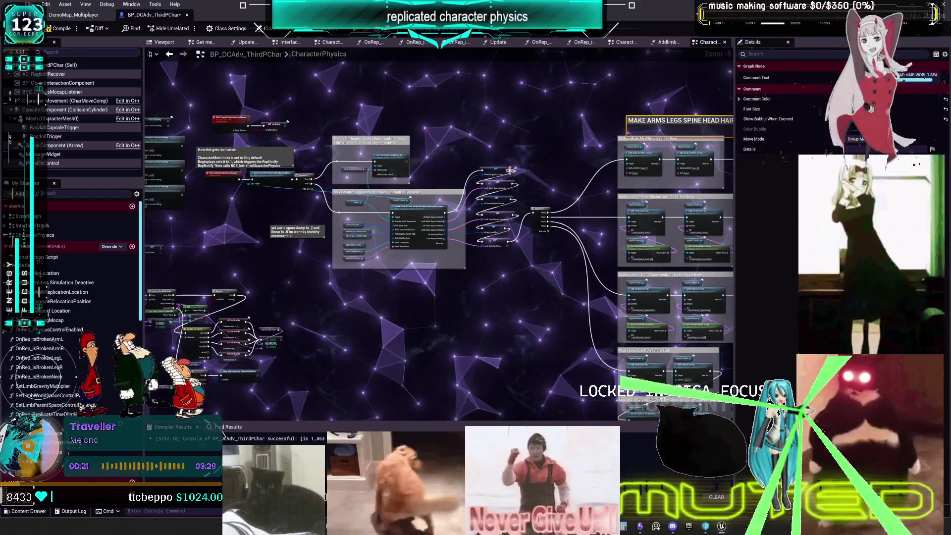
- Enlarge the world-space comment, add the line 'Make replicated Begin End ragdoll', then switch to Obsidian
{"action": "mouse_move", "coordinate": [289, 217]}
{"action": "left_mouse_down"}
{"action": "mouse_move", "coordinate": [489, 214]}
{"action": "mouse_move", "coordinate": [232, 232]}
{"action": "mouse_move", "coordinate": [134, 263]}
{"action": "mouse_move", "coordinate": [119, 283]}
{"action": "left_mouse_up"}
{"action": "left_click_drag", "start_coordinate": [485, 127], "coordinate": [485, 115]}
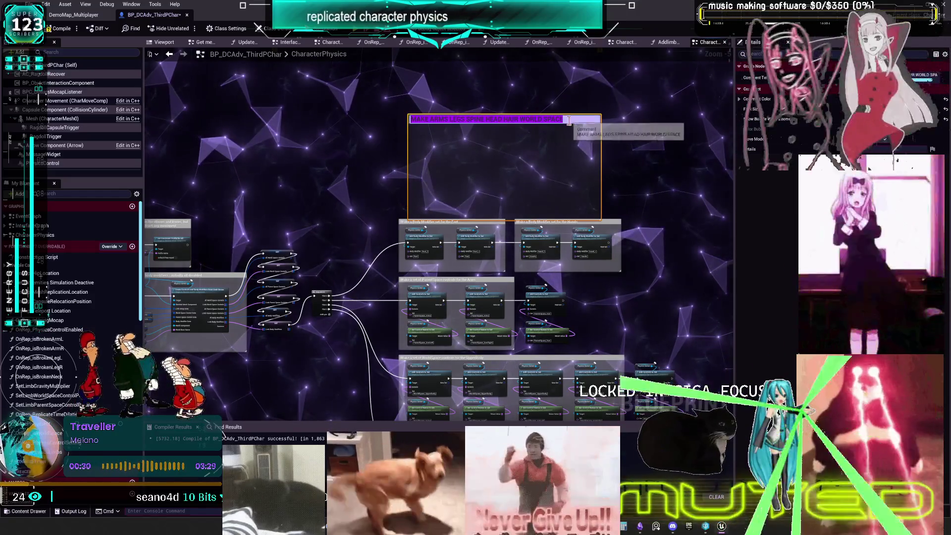
{"action": "type", "text": "mAK"}
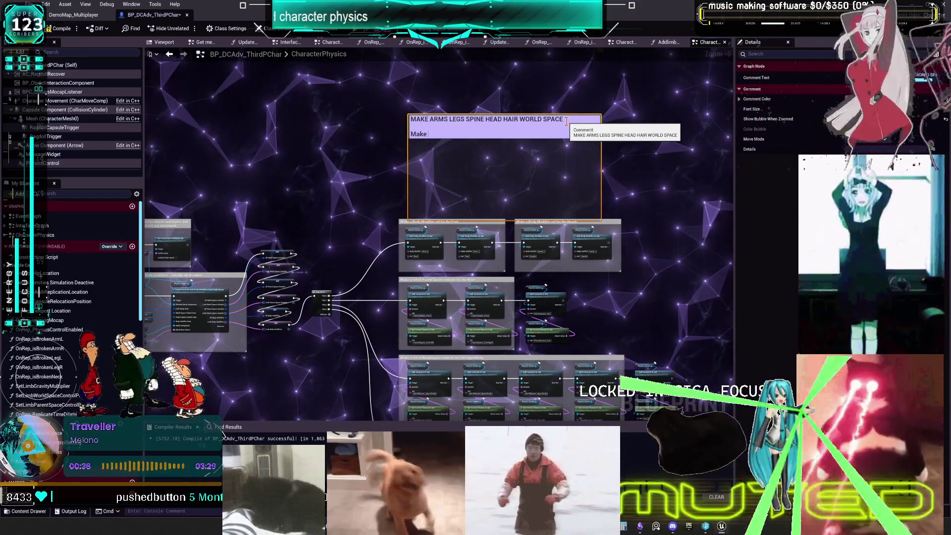
{"action": "type", "text": "replicate"}
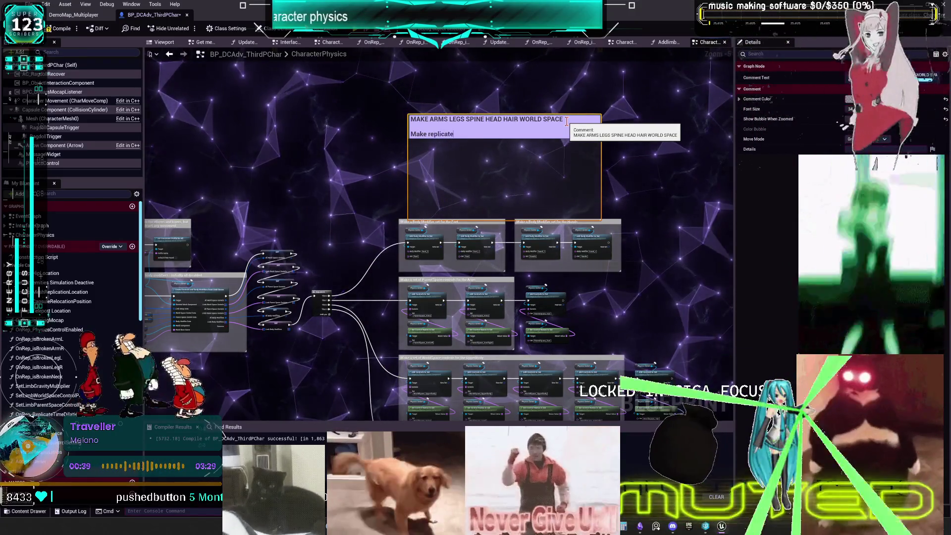
{"action": "type", "text": "d"}
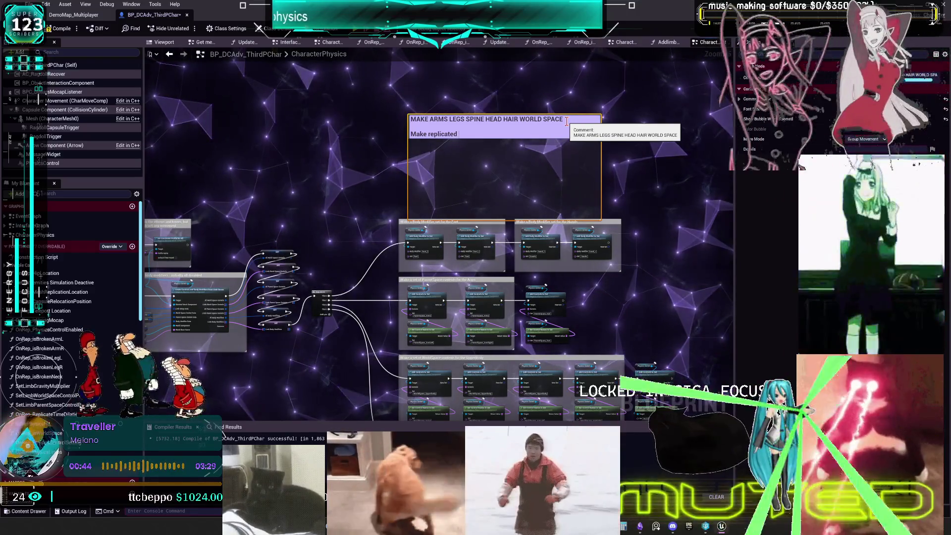
{"action": "type", "text": " Begin Eng"}
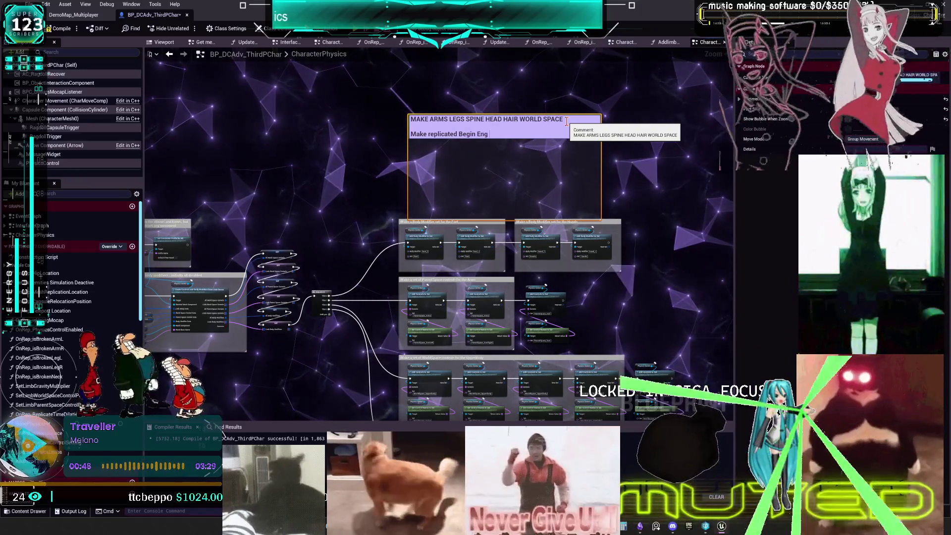
{"action": "key", "text": "BackSpace"}
{"action": "type", "text": "d Ta"}
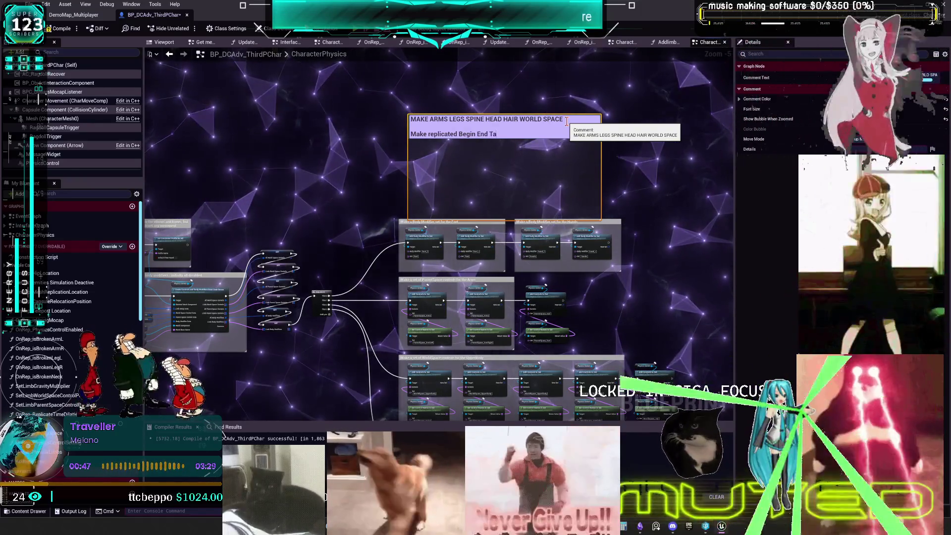
{"action": "key", "text": "BackSpace"}
{"action": "key", "text": "BackSpace"}
{"action": "type", "text": "ragdol"}
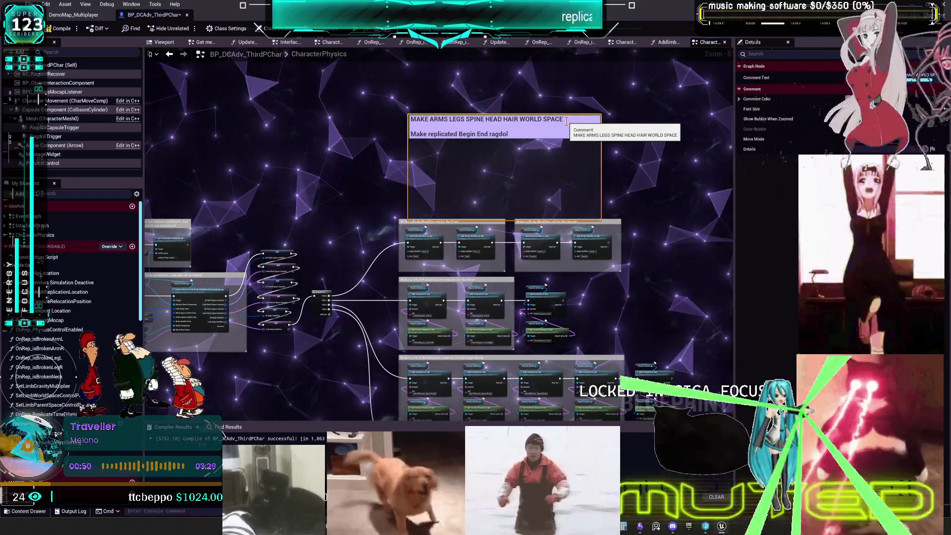
{"action": "type", "text": "l"}
{"action": "key", "text": "Return"}
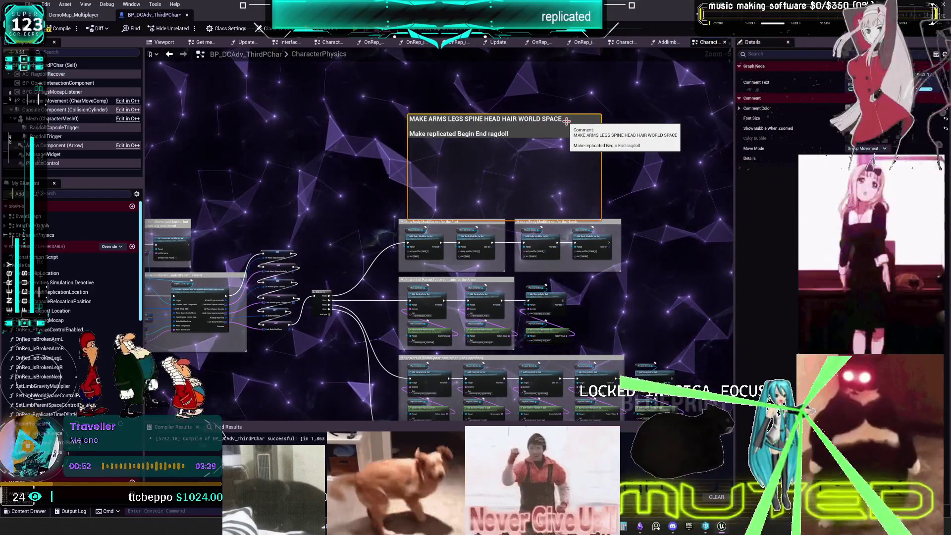
{"action": "key", "text": "alt+Tab"}
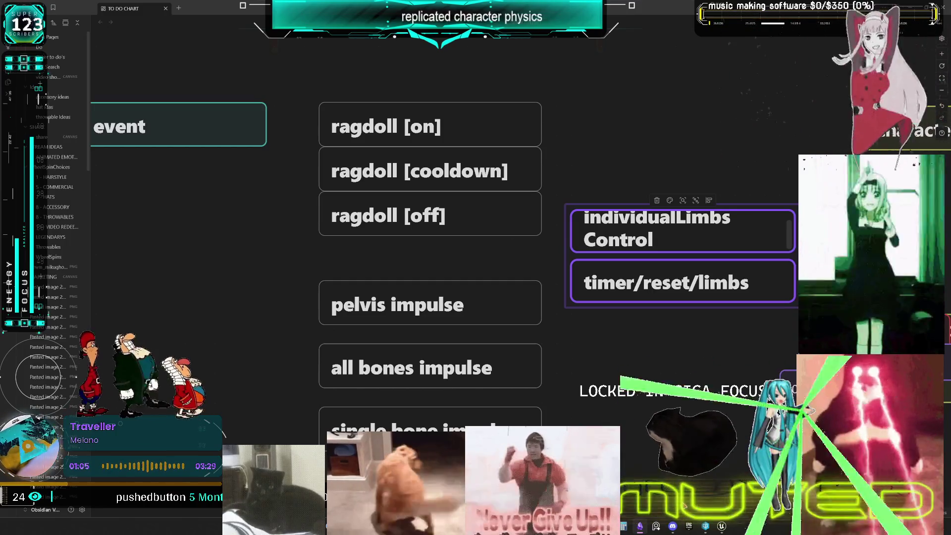
- Leave the Obsidian to-do chart and return to the Unreal Engine CharacterPhysics graph
{"action": "key", "text": "alt+Tab"}
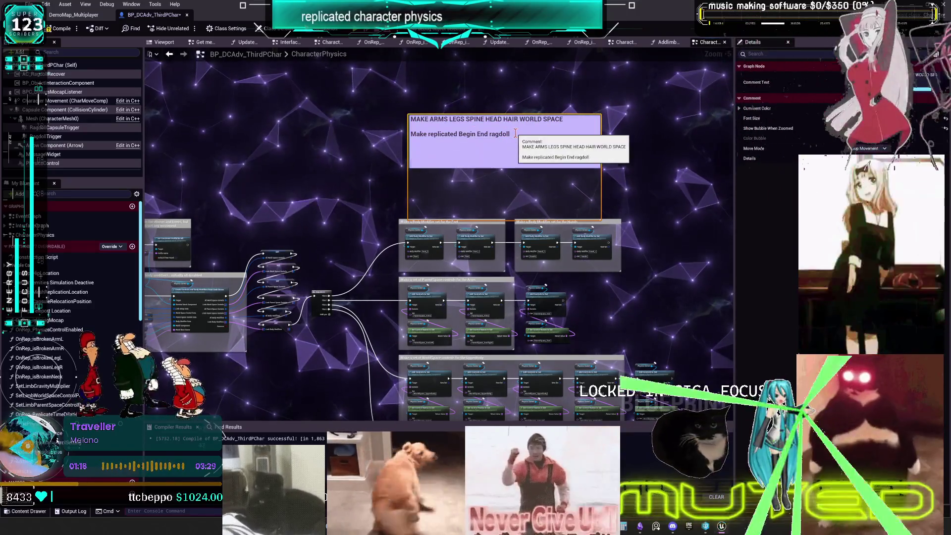
- Add the comment line 'Retriggerable Delay on ragdoll w/ velocity detection', then scroll the Obsidian to-do chart
{"action": "type", "text": "Retr"}
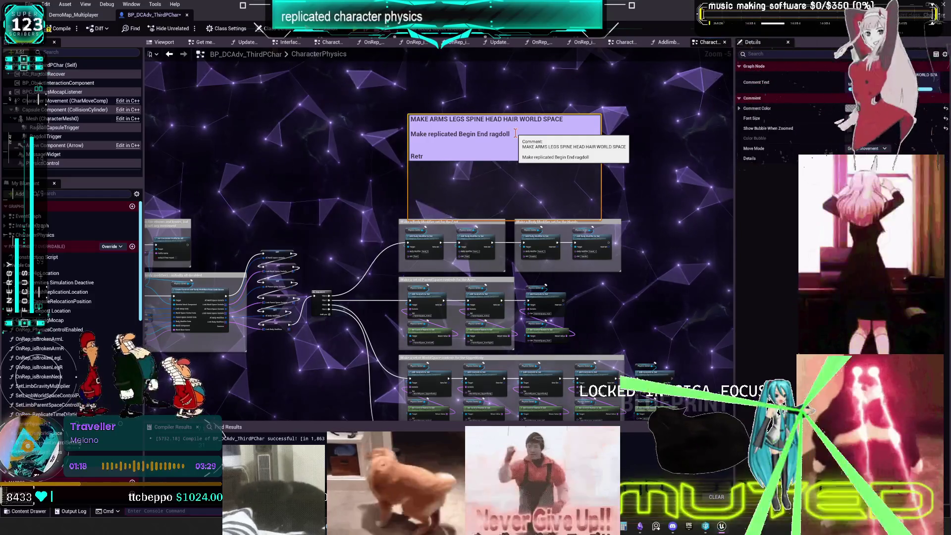
{"action": "type", "text": "iggerable Re"}
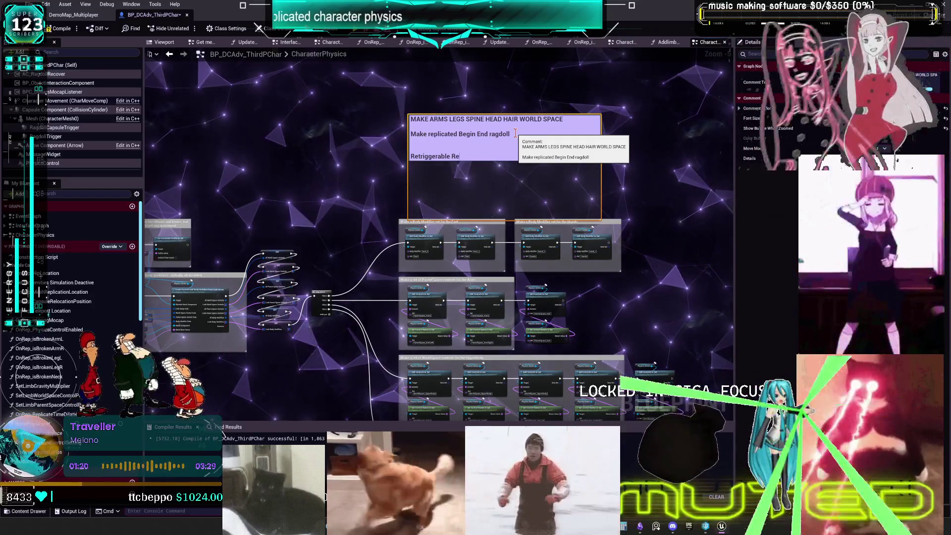
{"action": "key", "text": "BackSpace"}
{"action": "key", "text": "BackSpace"}
{"action": "key", "text": "BackSpace"}
{"action": "type", "text": " Delay on t"}
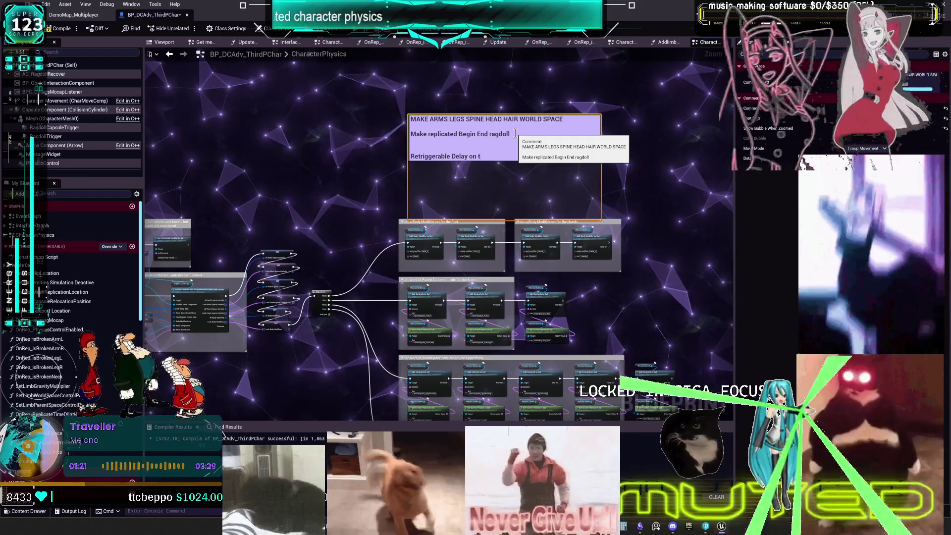
{"action": "key", "text": "BackSpace"}
{"action": "type", "text": "ragdoll"}
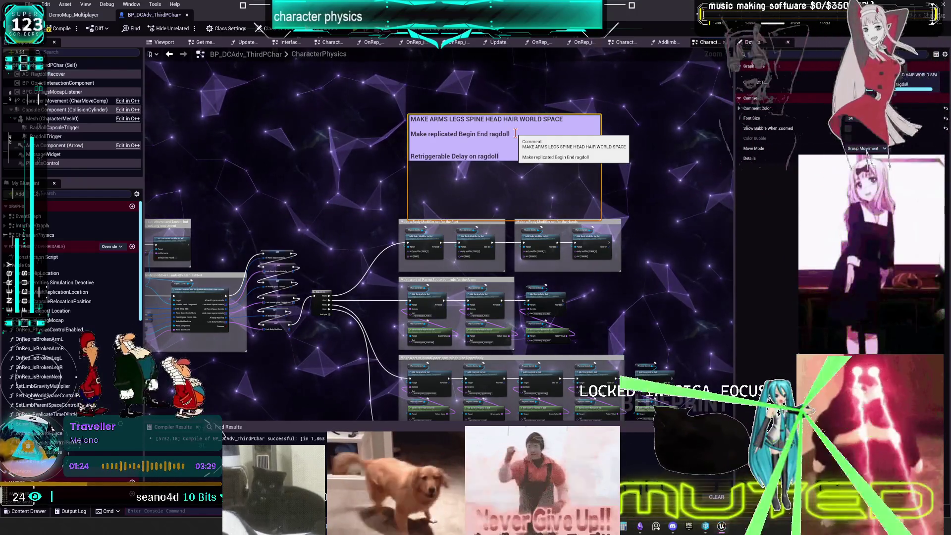
{"action": "type", "text": " w/ vel"}
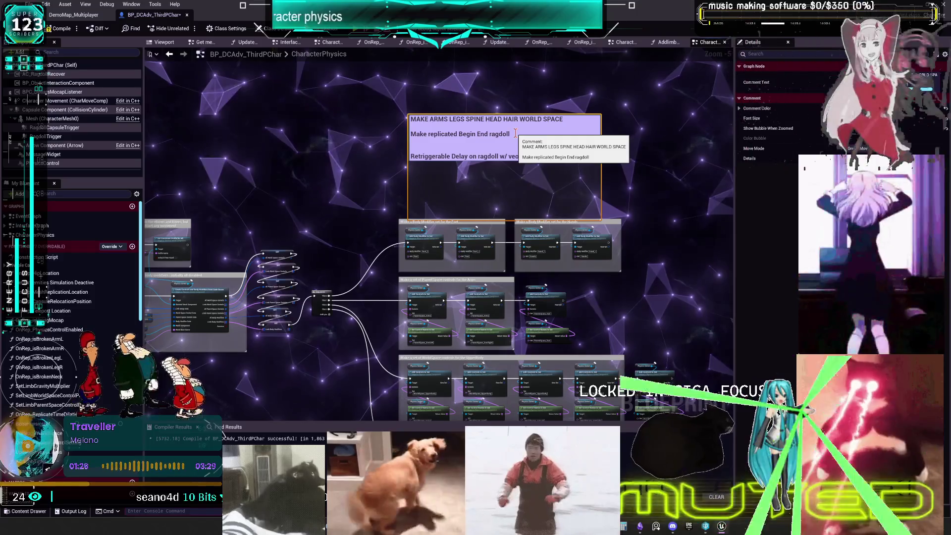
{"action": "key", "text": "alt+Tab"}
{"action": "scroll", "coordinate": [545, 288], "scroll_direction": "down", "scroll_amount": 3}
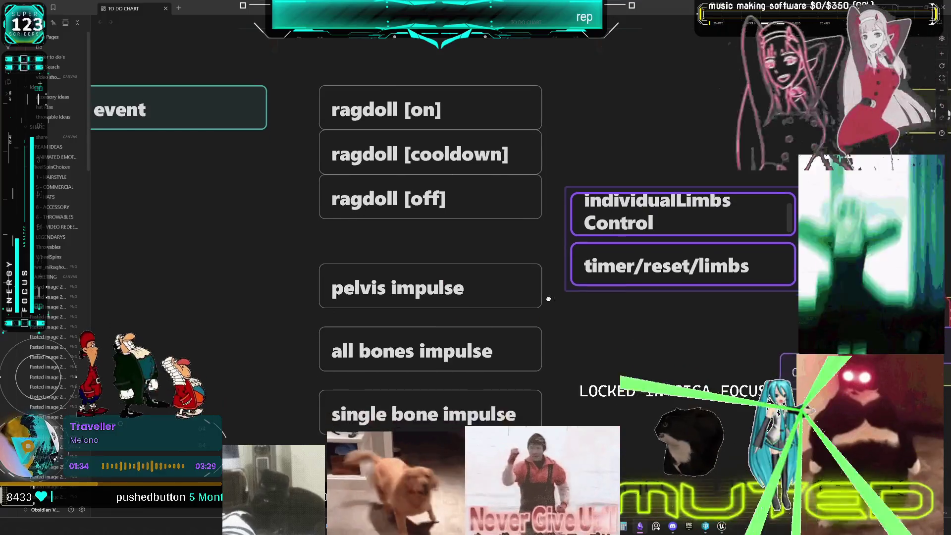
{"action": "right_click", "coordinate": [464, 248]}
{"action": "key", "text": "Escape"}
{"action": "left_click", "coordinate": [416, 248]}
{"action": "key", "text": "Down"}
{"action": "key", "text": "Down"}
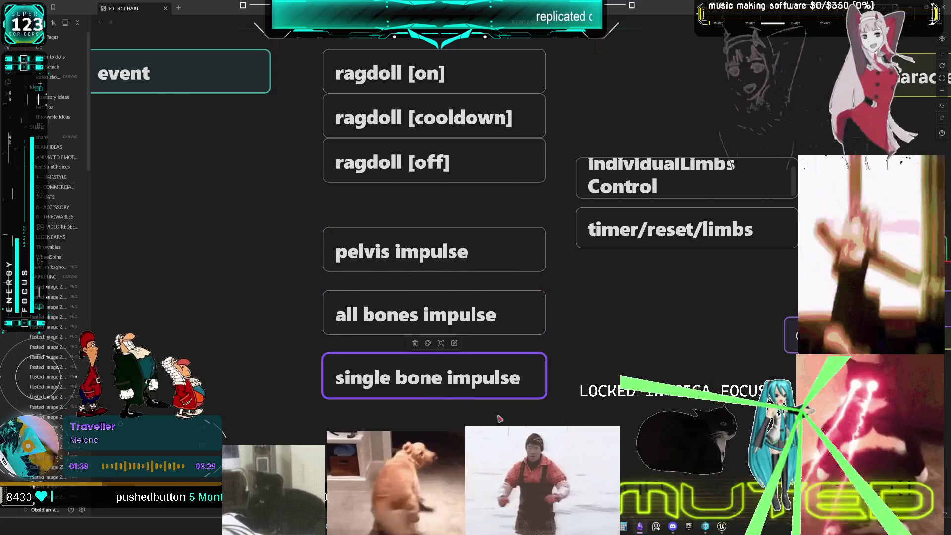
{"action": "key", "text": "alt+Tab"}
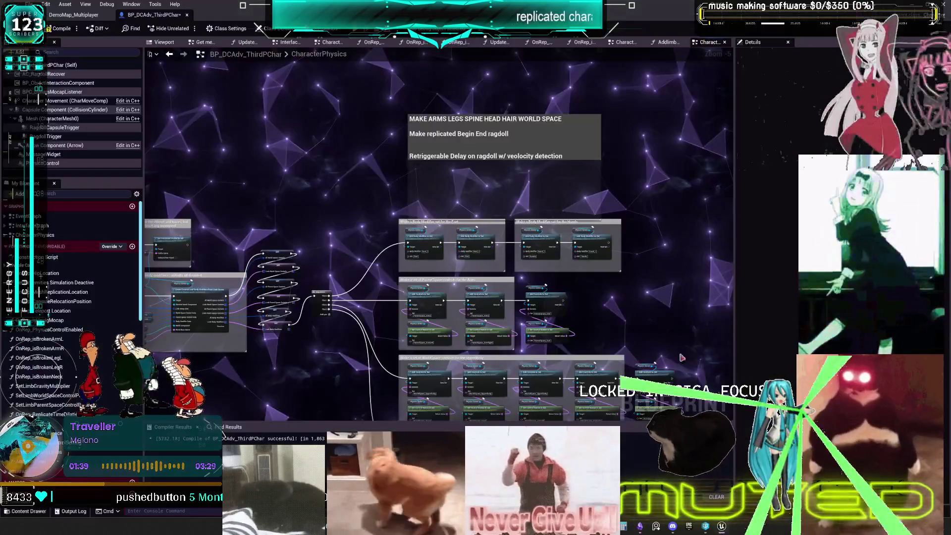
{"action": "double_click", "coordinate": [562, 156]}
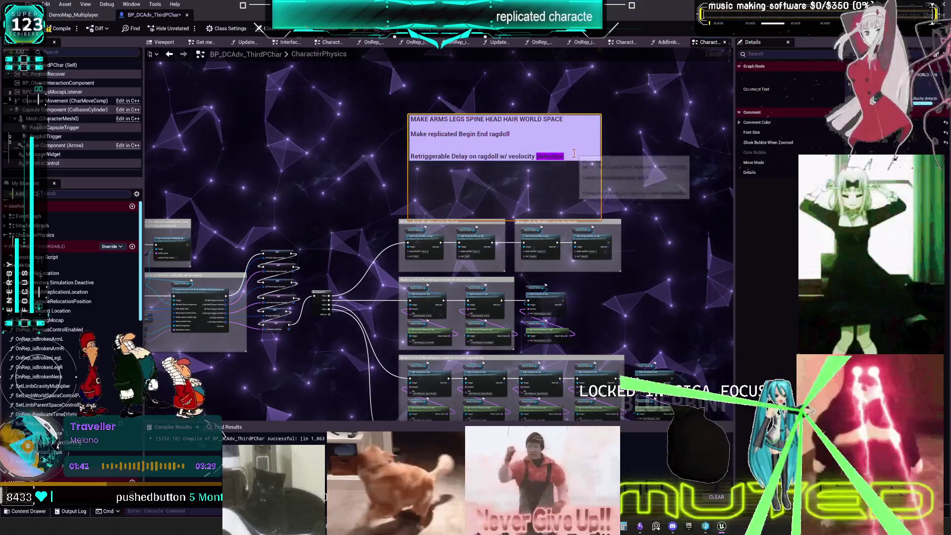
- Add comment lines for launch vector, pelvis and allbones below the delay note
{"action": "key", "text": "Return"}
{"action": "key", "text": "Return"}
{"action": "key", "text": "Return"}
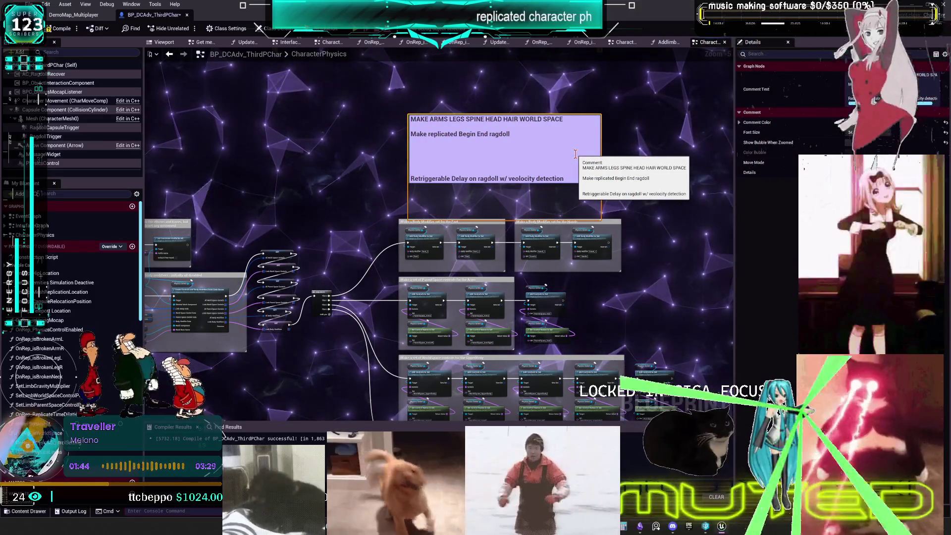
{"action": "key", "text": "BackSpace"}
{"action": "key", "text": "BackSpace"}
{"action": "key", "text": "BackSpace"}
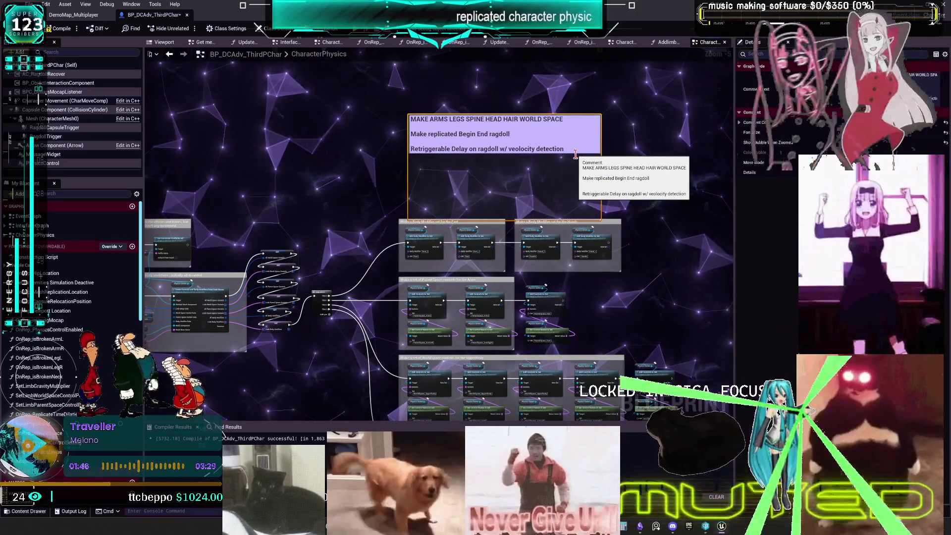
{"action": "key", "text": "Return"}
{"action": "key", "text": "Return"}
{"action": "key", "text": "Return"}
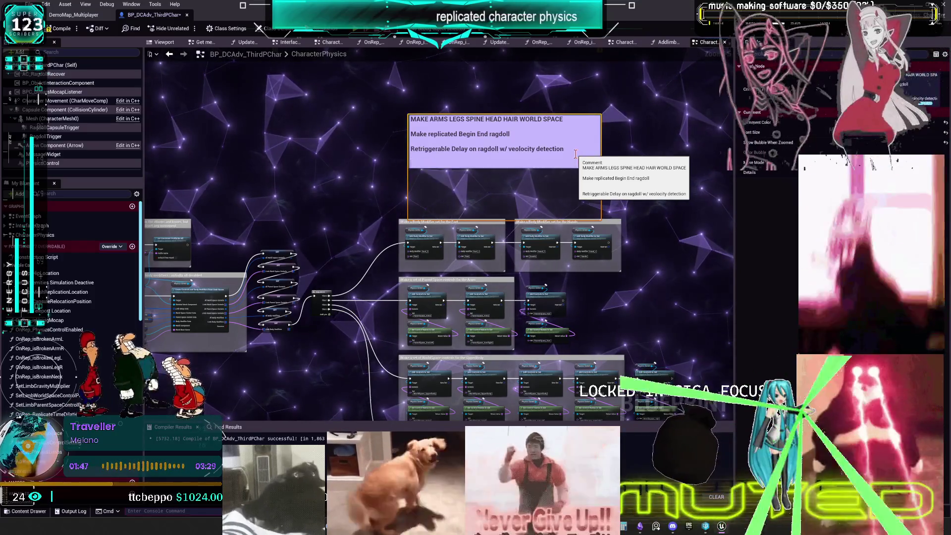
{"action": "key", "text": "Return"}
{"action": "key", "text": "Return"}
{"action": "key", "text": "Return"}
{"action": "type", "text": "launch"}
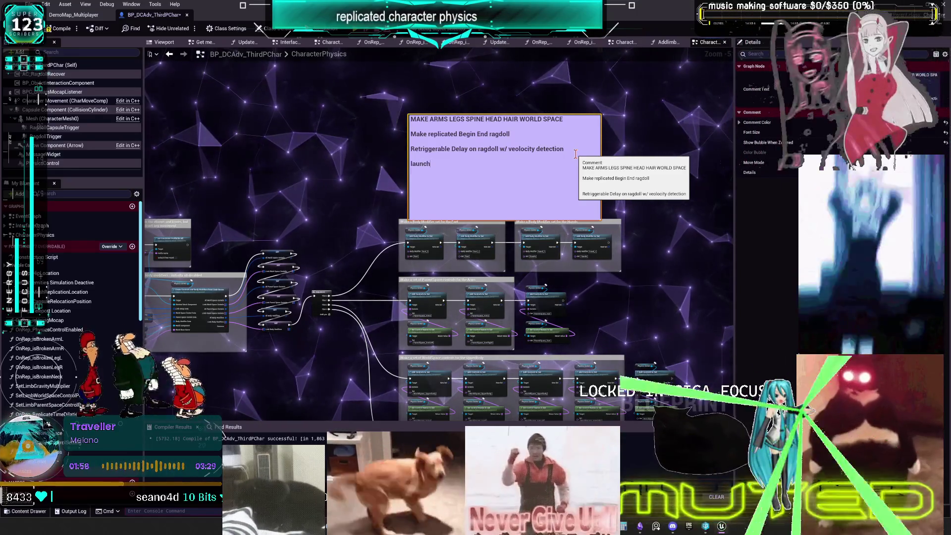
{"action": "type", "text": "el"}
{"action": "type", "text": "vis"}
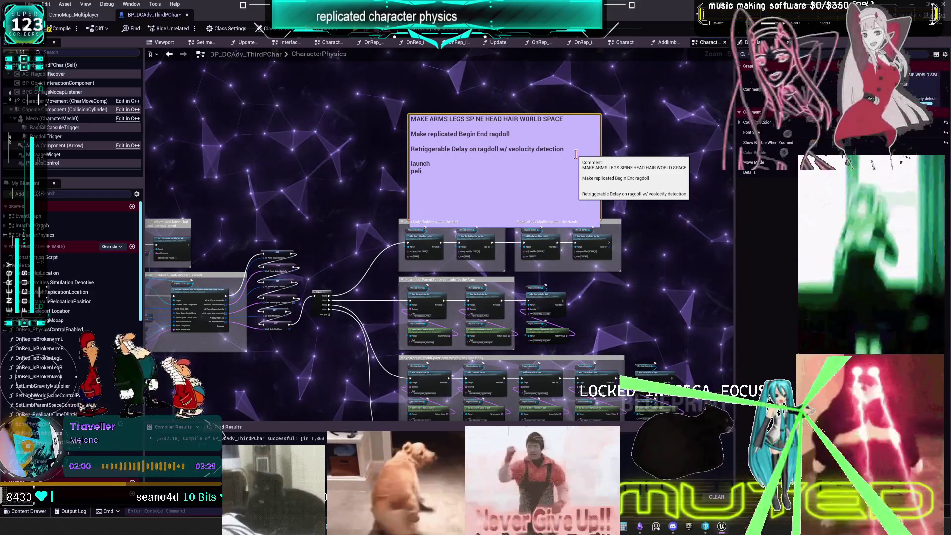
{"action": "key", "text": "Return"}
{"action": "type", "text": "allbones"}
{"action": "key", "text": "Return"}
{"action": "type", "text": "vector"}
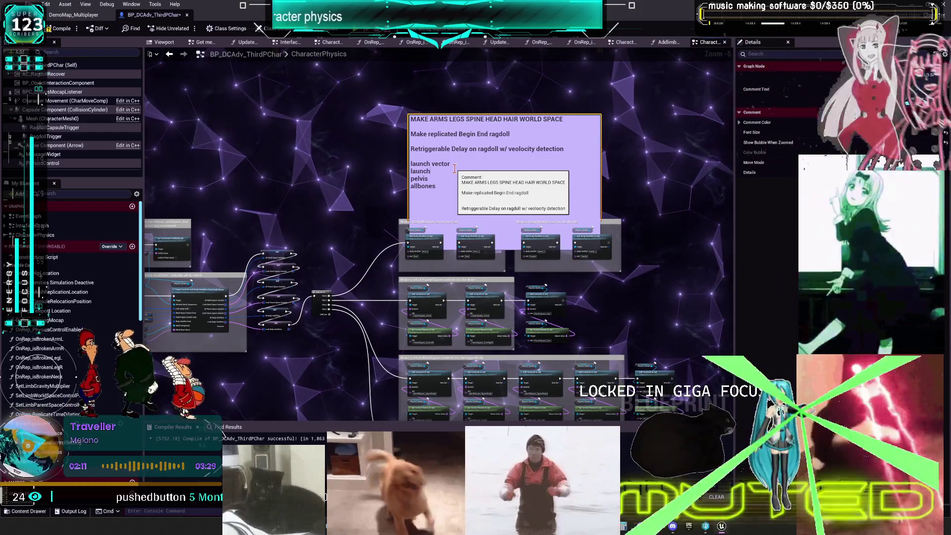
- Add the launch Direction and singlebone lines after checking the to-do canvas, then save all
{"action": "type", "text": "Dire"}
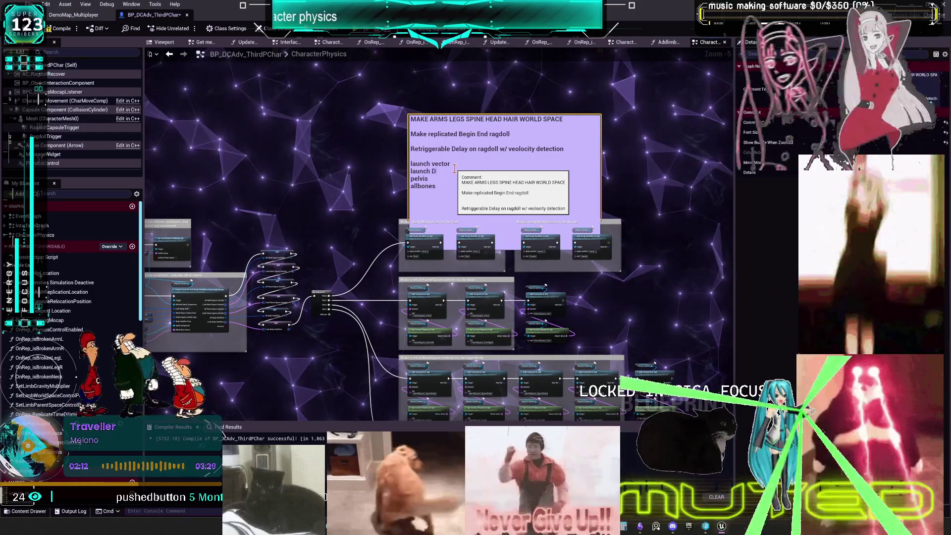
{"action": "type", "text": "cti"}
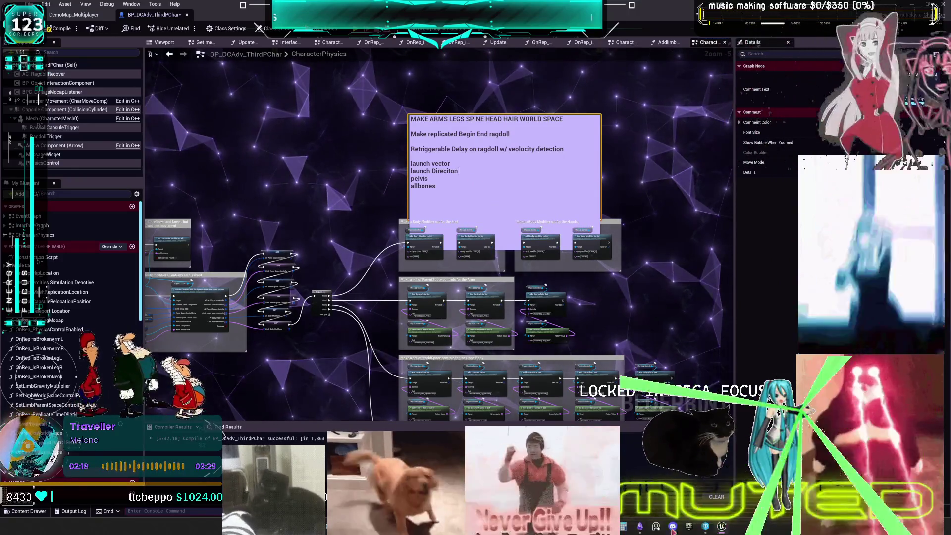
{"action": "key", "text": "alt+Tab"}
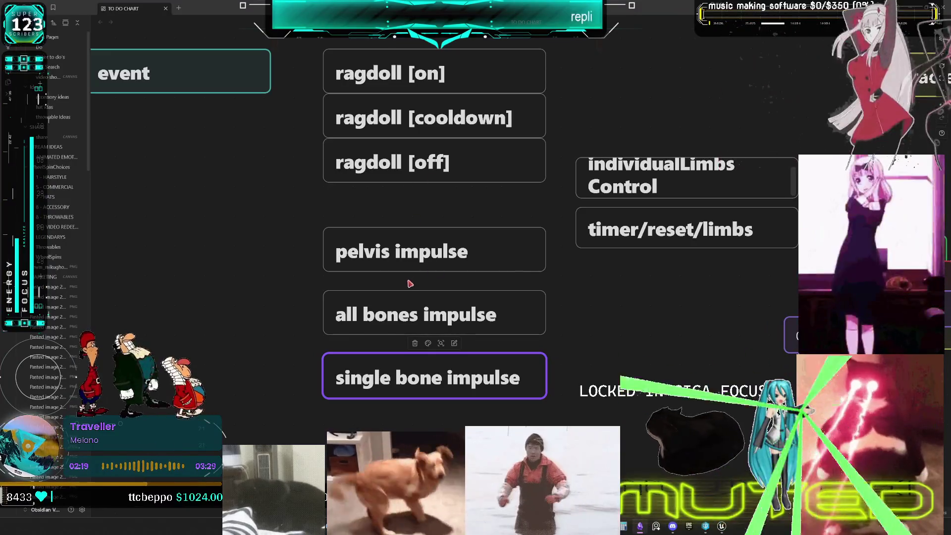
{"action": "key", "text": "alt+Tab"}
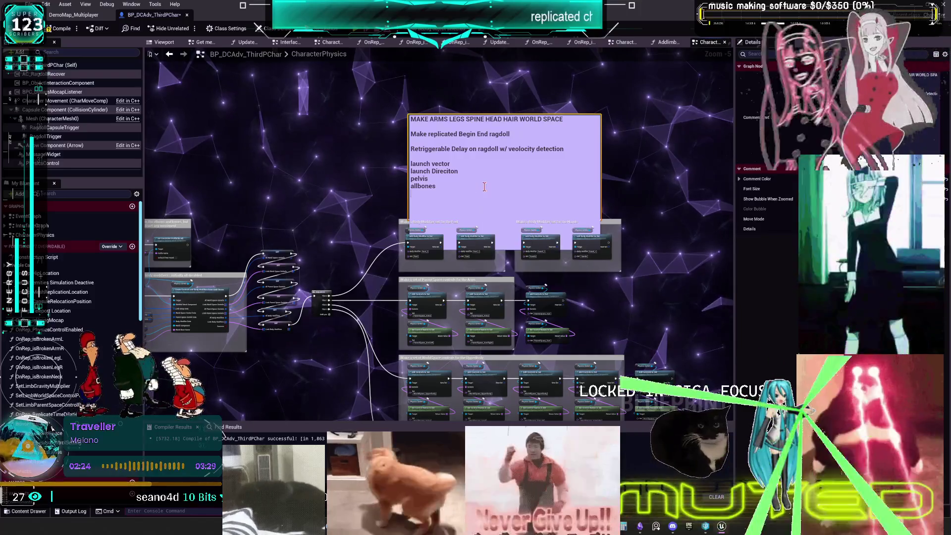
{"action": "type", "text": "singlebone"}
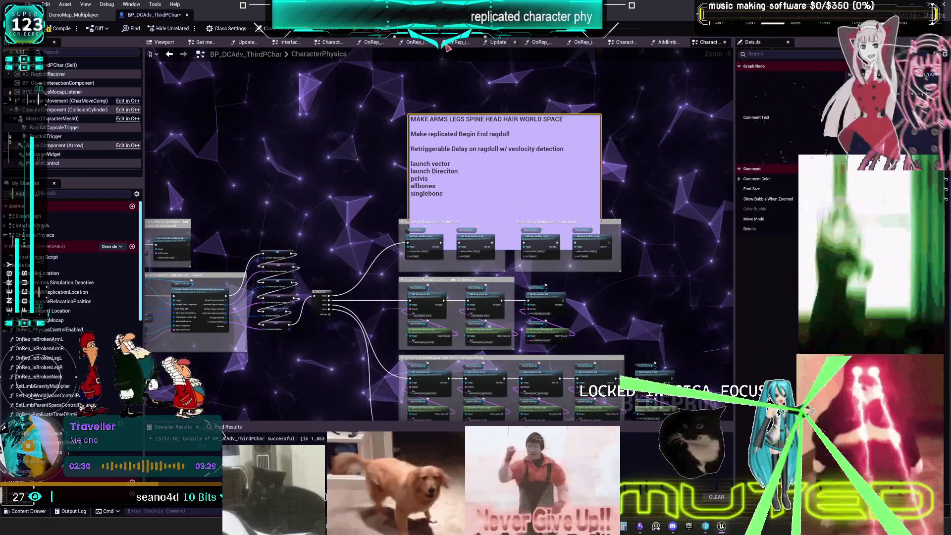
{"action": "key", "text": "ctrl+shift+s"}
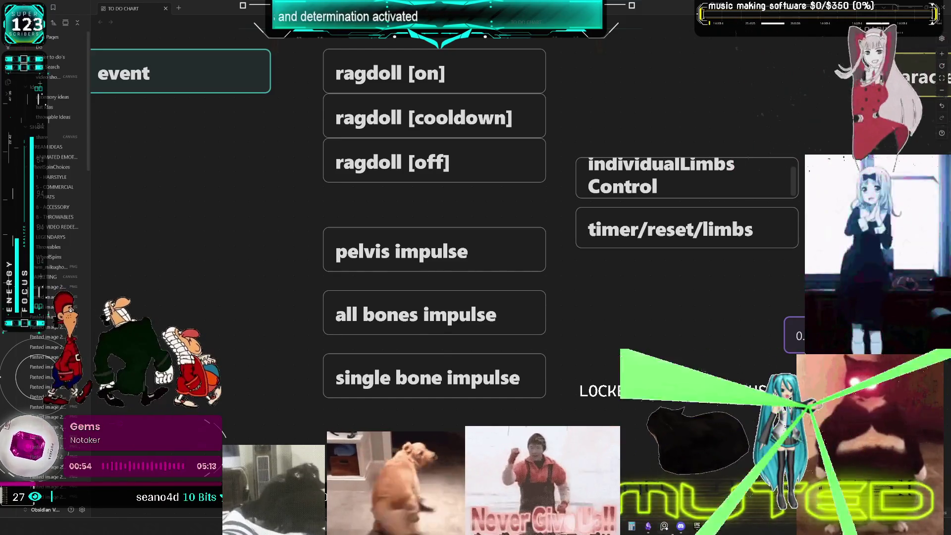
- Bring the Epic Games Launcher window to the front
{"action": "left_click", "coordinate": [697, 526]}
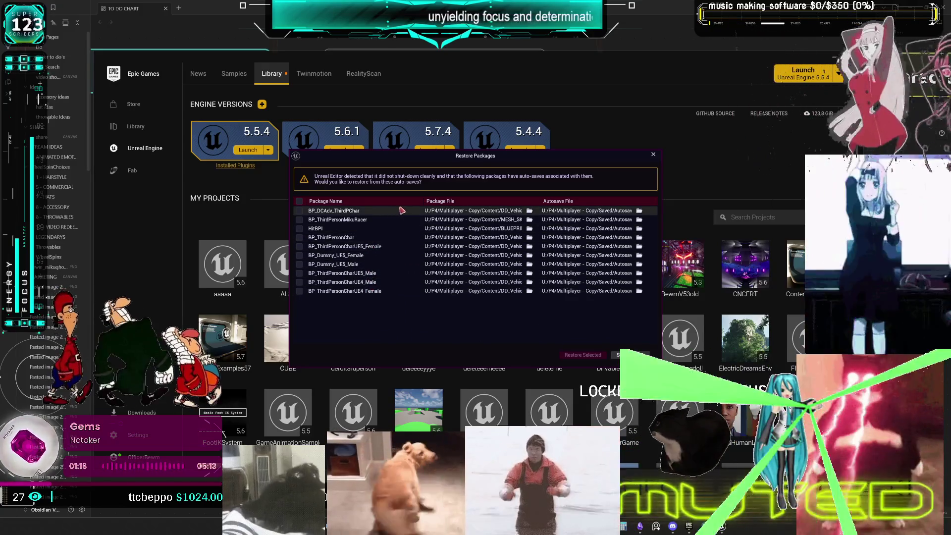
- Restore all auto-saved packages, including BP_DCAdv_ThirdPChar, and acknowledge the revision control warning
{"action": "left_click", "coordinate": [300, 201]}
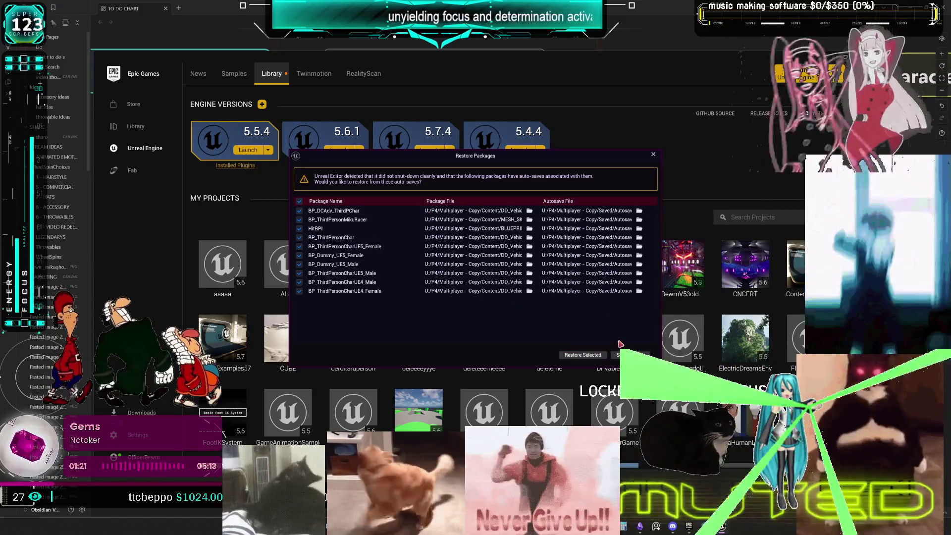
{"action": "left_click", "coordinate": [583, 355]}
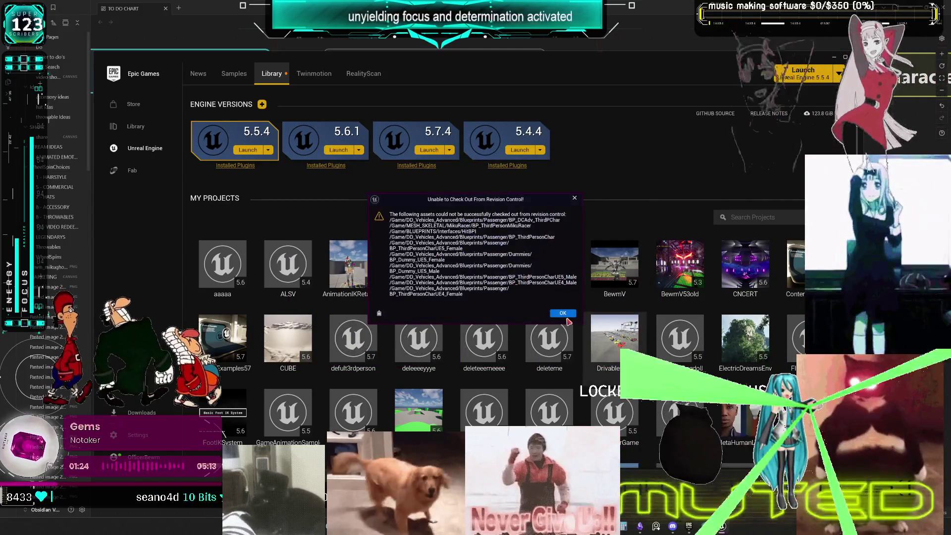
{"action": "left_click", "coordinate": [563, 313]}
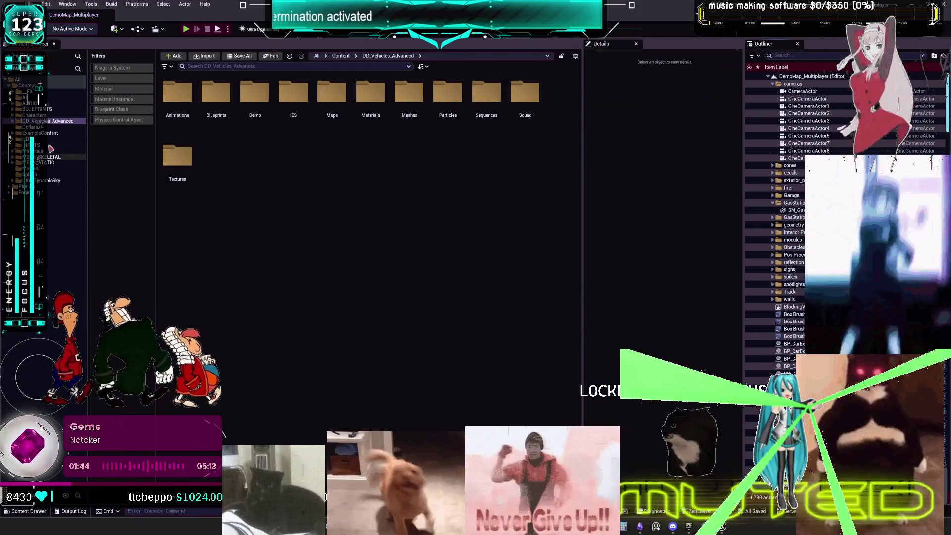
- Filter the Content Browser to Blueprint Class assets and open BP_DCAdv_ThirdPChar for editing
{"action": "left_click", "coordinate": [123, 109]}
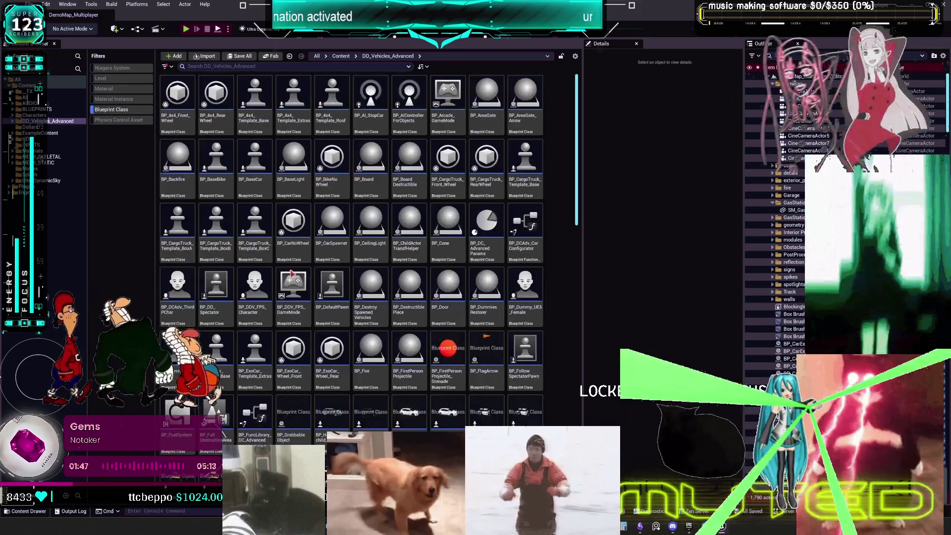
{"action": "left_click", "coordinate": [435, 319]}
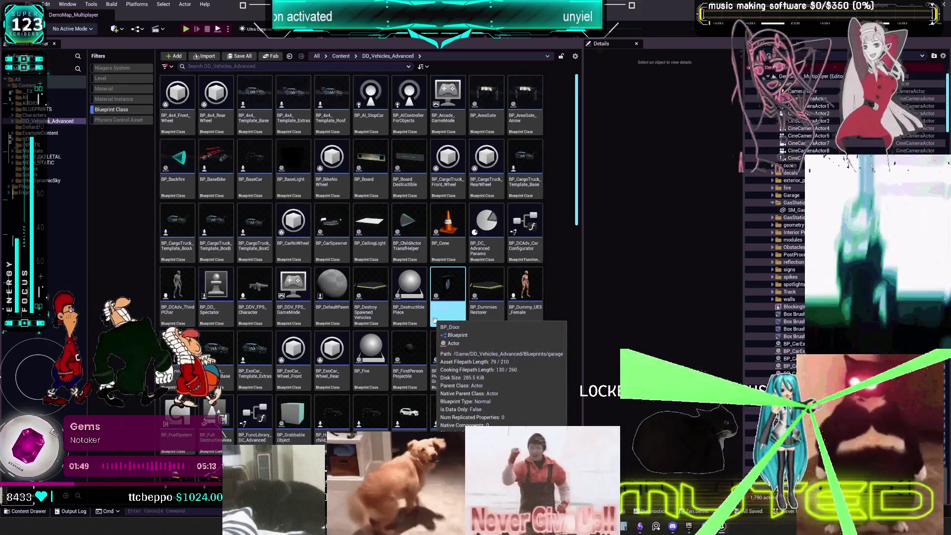
{"action": "left_click", "coordinate": [182, 285]}
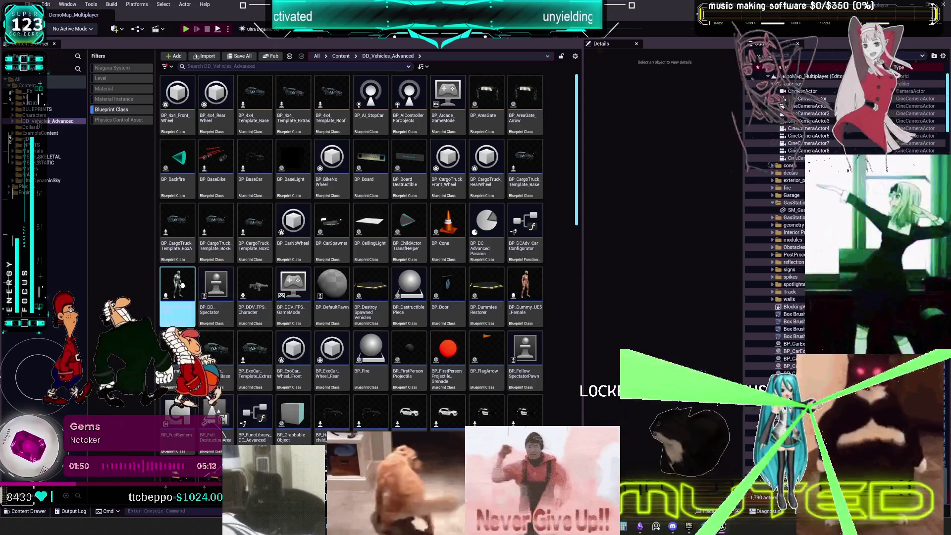
{"action": "double_click", "coordinate": [182, 285]}
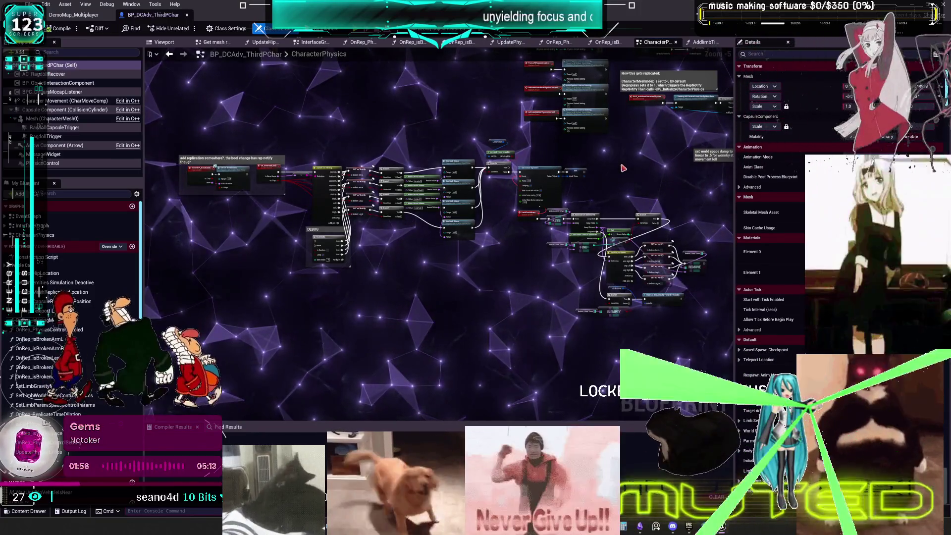
- Pan the CharacterPhysics graph to the feet, hands and arms body-modifier sections
{"action": "scroll", "coordinate": [623, 168], "scroll_direction": "down", "scroll_amount": 1}
{"action": "left_click_drag", "start_coordinate": [623, 168], "coordinate": [471, 263]}
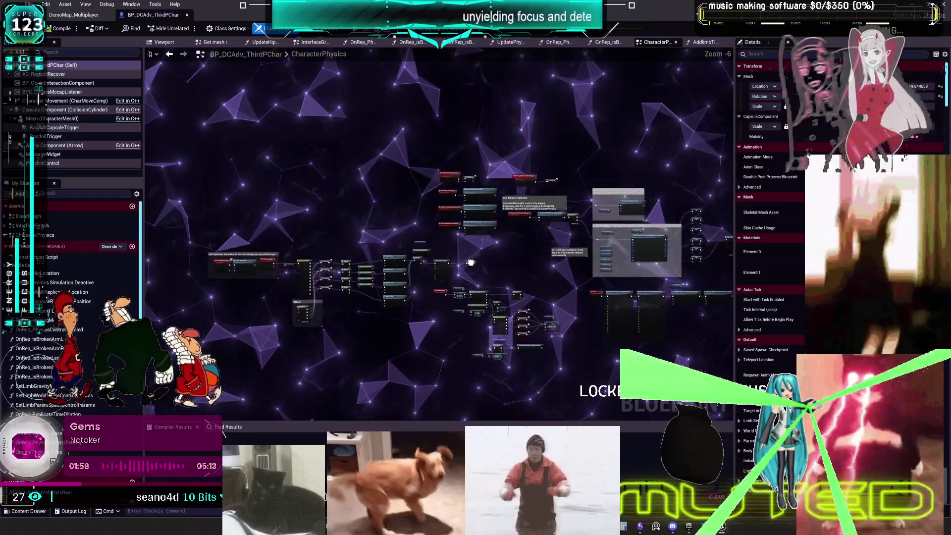
{"action": "scroll", "coordinate": [470, 263], "scroll_direction": "up", "scroll_amount": 2}
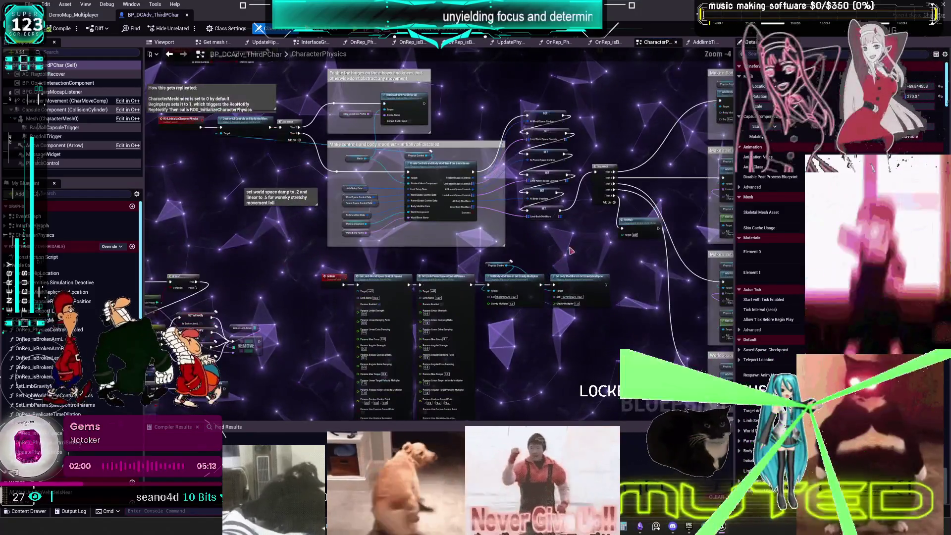
{"action": "left_click_drag", "start_coordinate": [571, 252], "coordinate": [327, 280]}
{"action": "mouse_move", "coordinate": [435, 254]}
{"action": "left_mouse_down"}
{"action": "mouse_move", "coordinate": [406, 261]}
{"action": "mouse_move", "coordinate": [353, 367]}
{"action": "left_mouse_up"}
{"action": "type", "text": "make world spac ARMS LEG"}
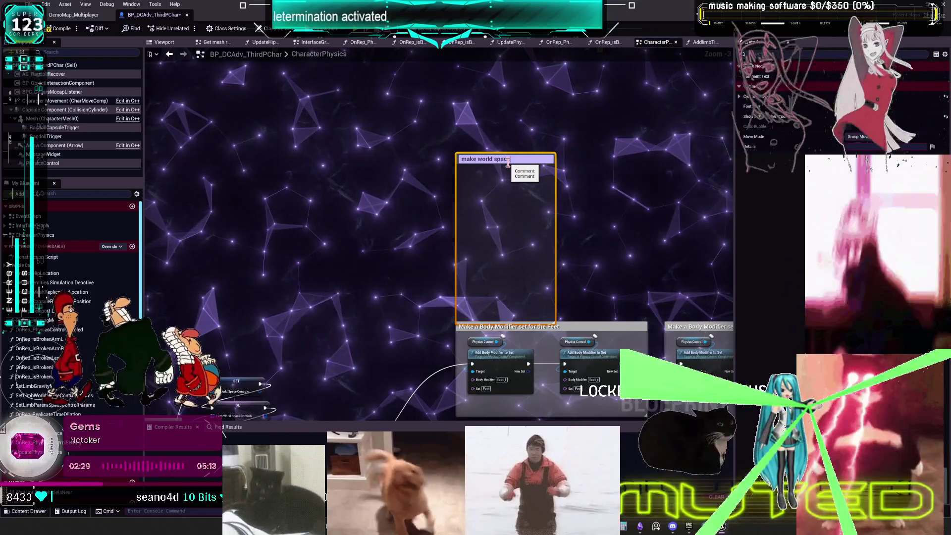
- Write the first to-dos: world-space spine/head/hair, retriggerable delay ragdoll, replicated ragdoll, LaunchDirection
{"action": "type", "text": "S SP"}
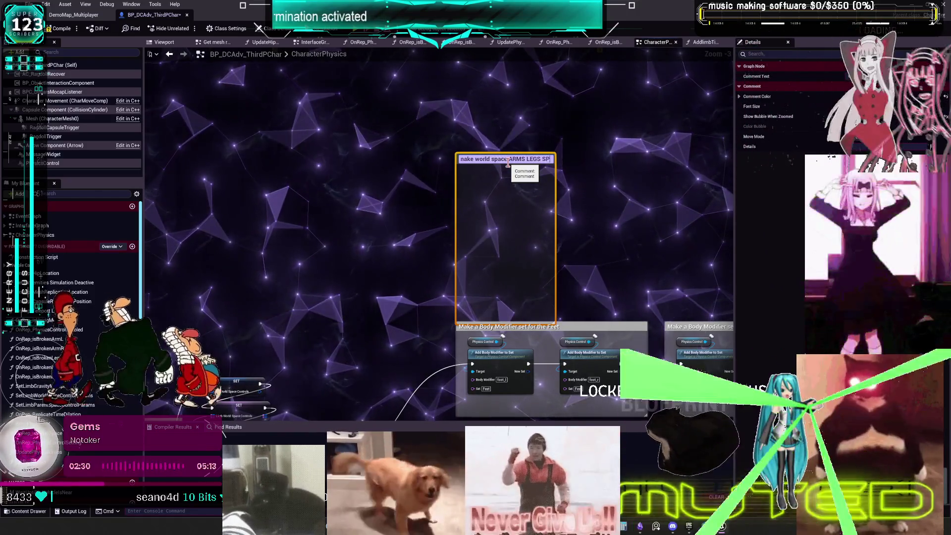
{"action": "type", "text": "INE HEAD H"}
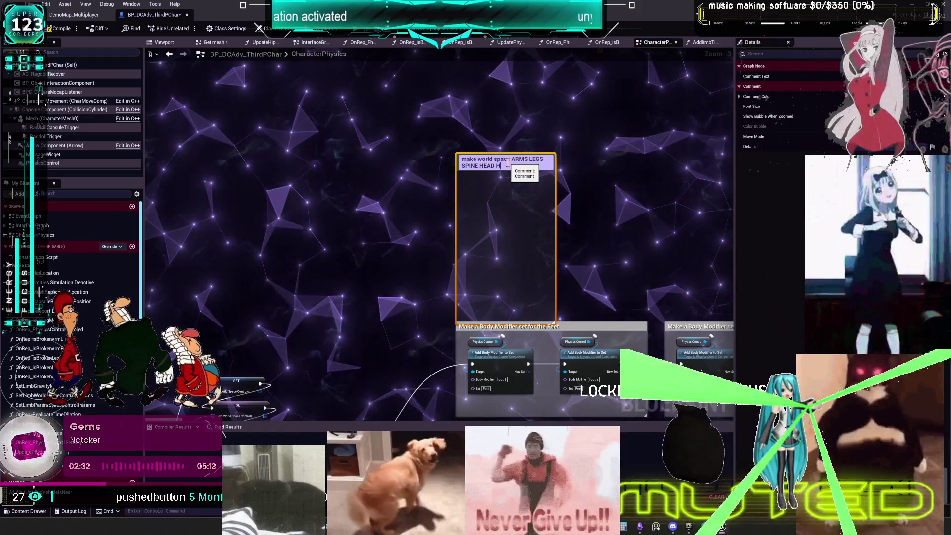
{"action": "type", "text": "ANR"}
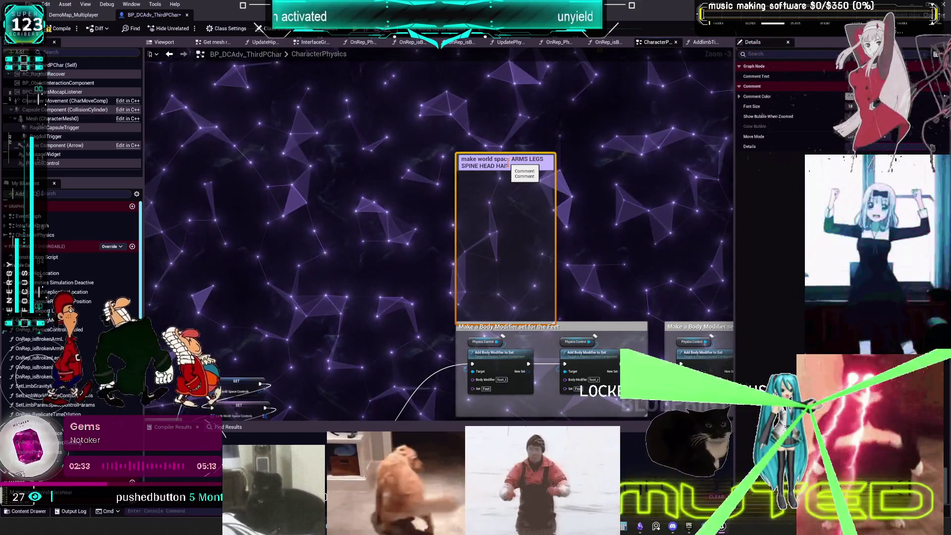
{"action": "key", "text": "Return"}
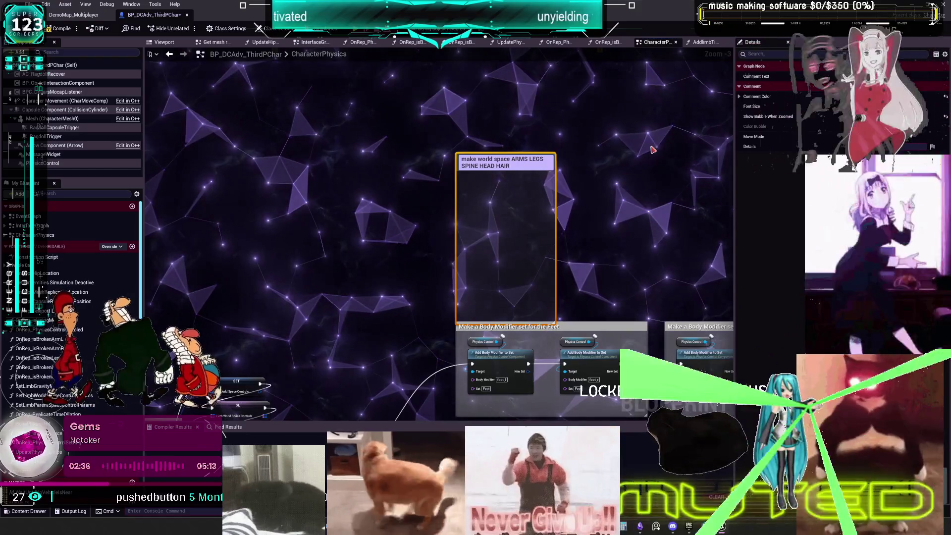
{"action": "key", "text": "Return"}
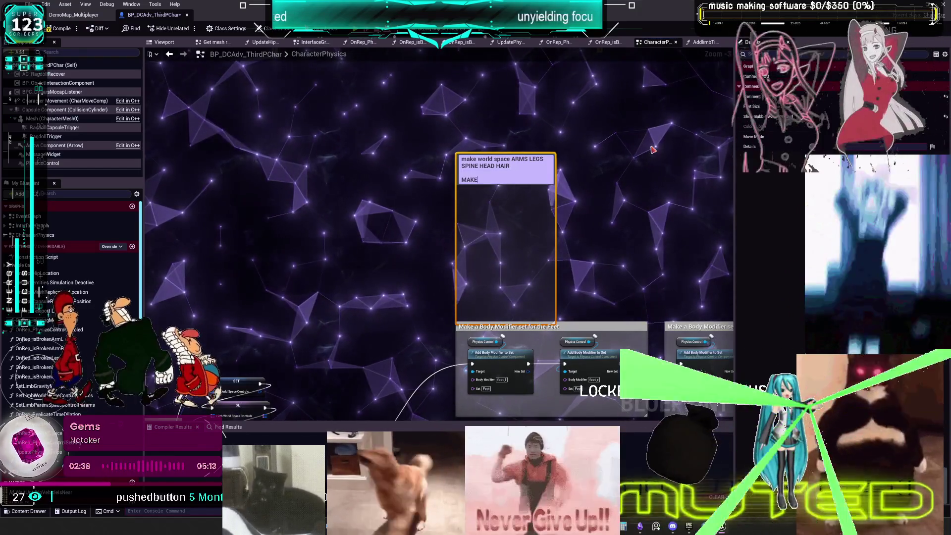
{"action": "type", "text": "MAKE RETRIG"}
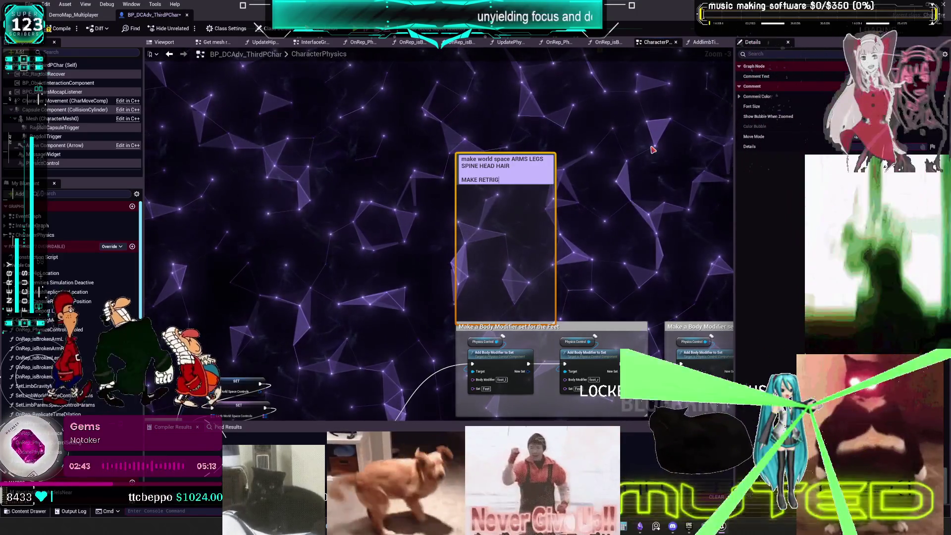
{"action": "type", "text": "GERABLE DELAY RAGDOLL"}
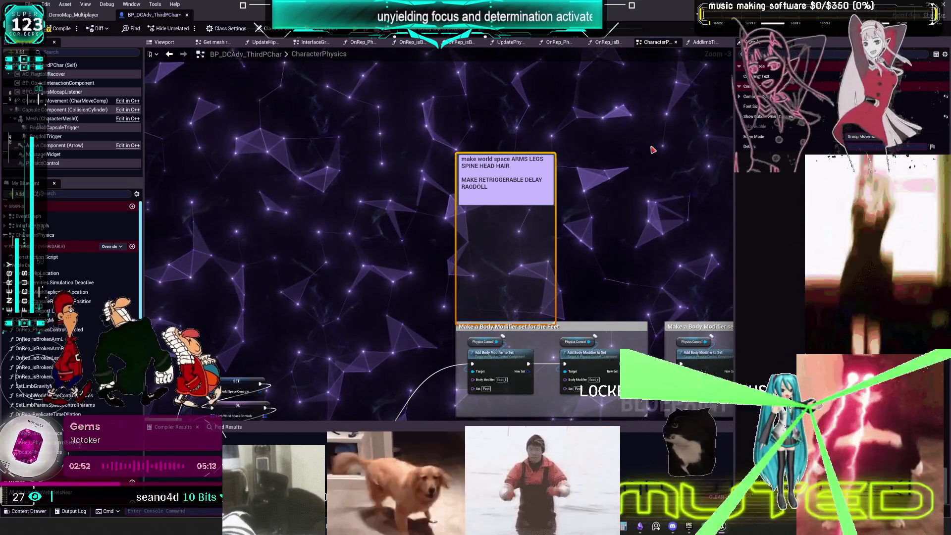
{"action": "key", "text": "Return"}
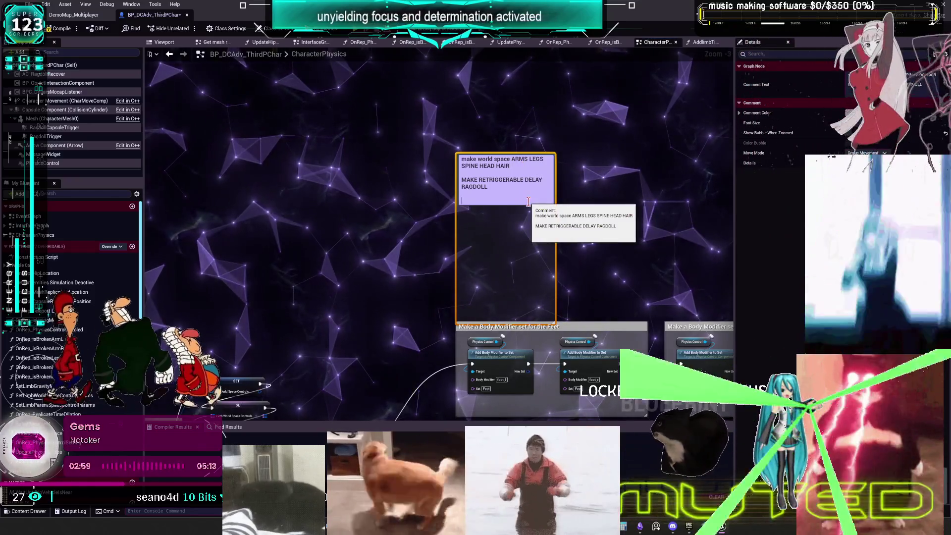
{"action": "type", "text": "REPLICATED RAGDOLL"}
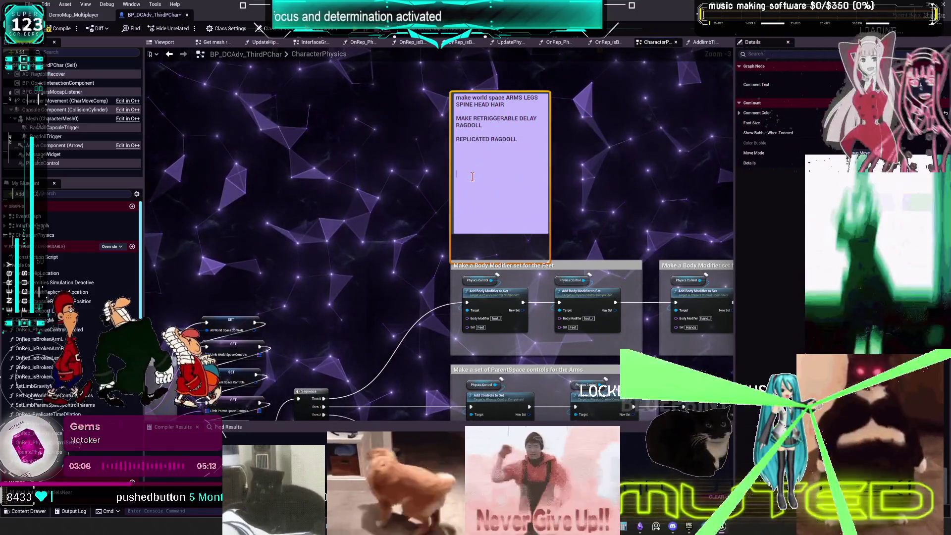
{"action": "type", "text": "aunchDirection"}
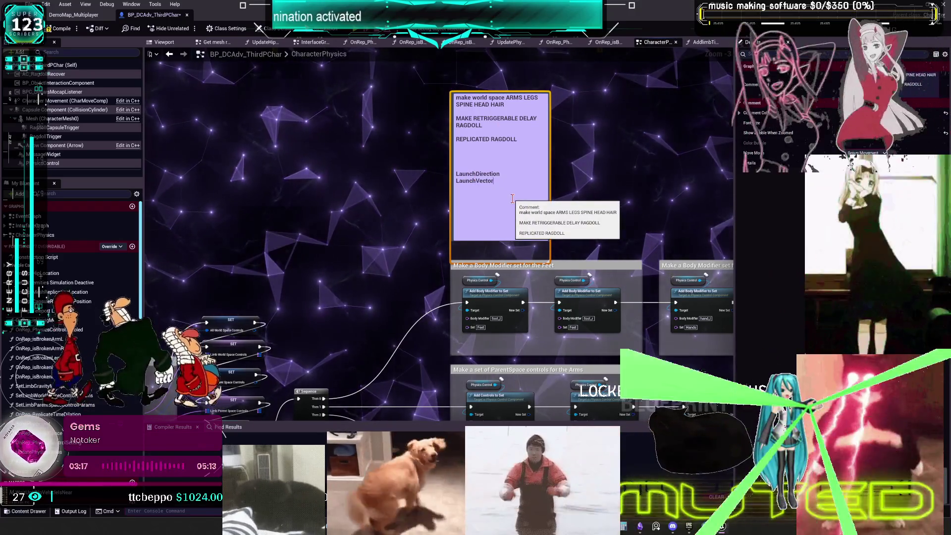
- Add the impulse to-do lines ImpulsePelvis, ImpulseAllbones and ImpulseSingleBone
{"action": "key", "text": "Return"}
{"action": "key", "text": "Return"}
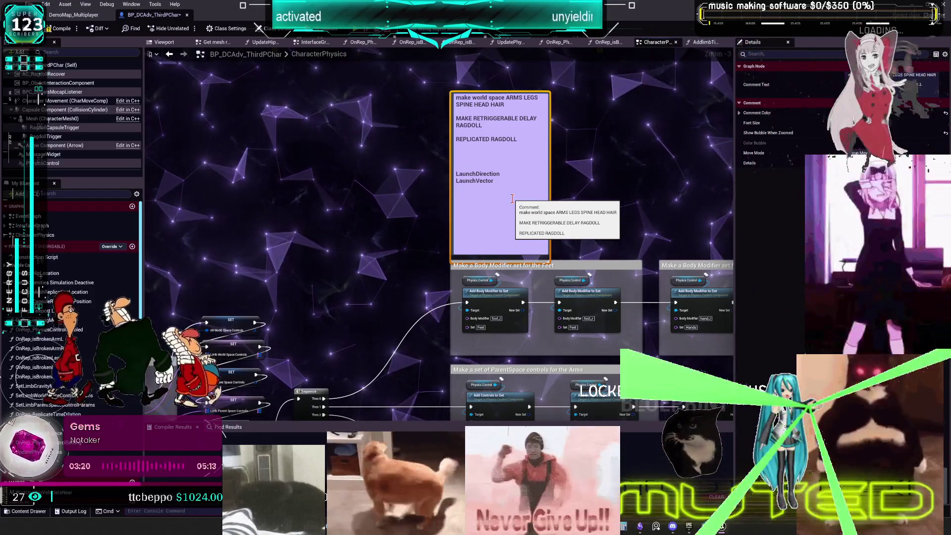
{"action": "type", "text": "Impu"}
{"action": "type", "text": "lsePPe"}
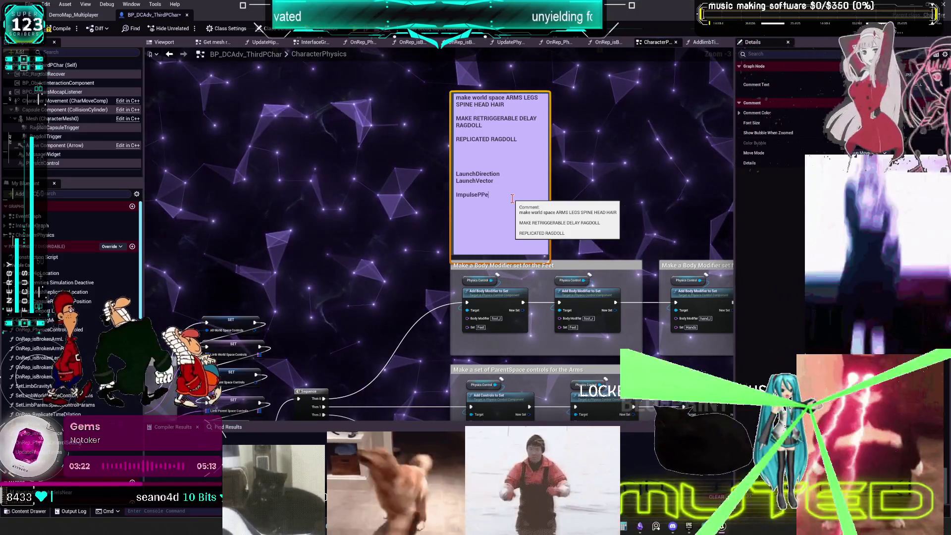
{"action": "key", "text": "BackSpace"}
{"action": "key", "text": "BackSpace"}
{"action": "type", "text": "elvis"}
{"action": "key", "text": "Return"}
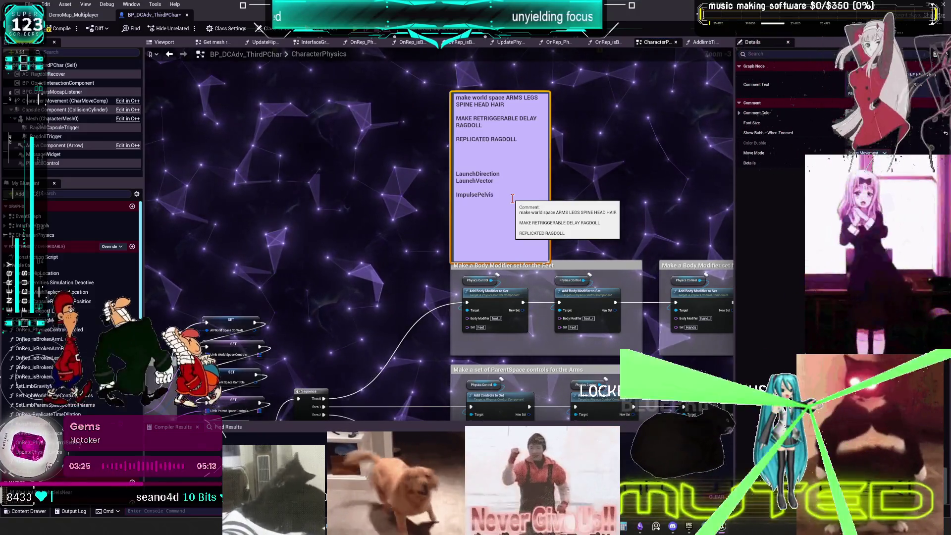
{"action": "type", "text": "Impulse"}
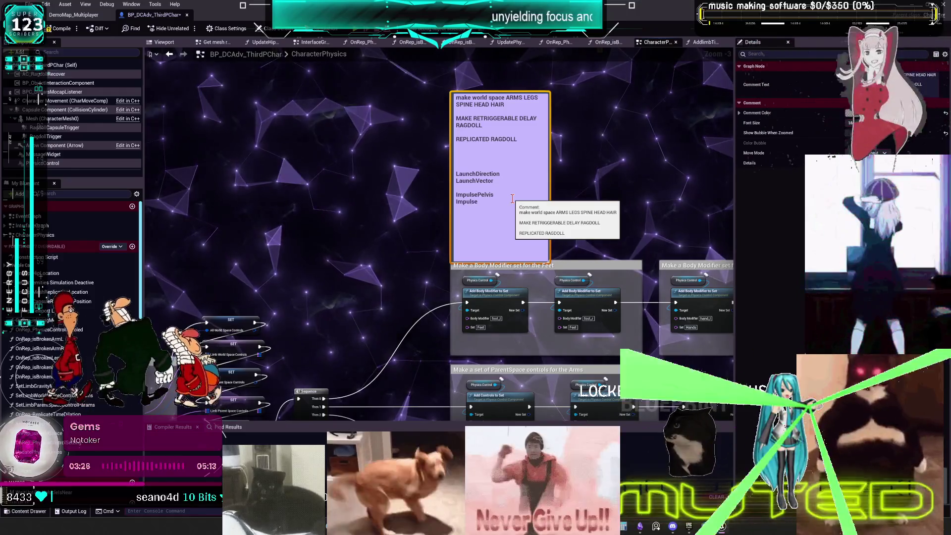
{"action": "type", "text": "Allbones"}
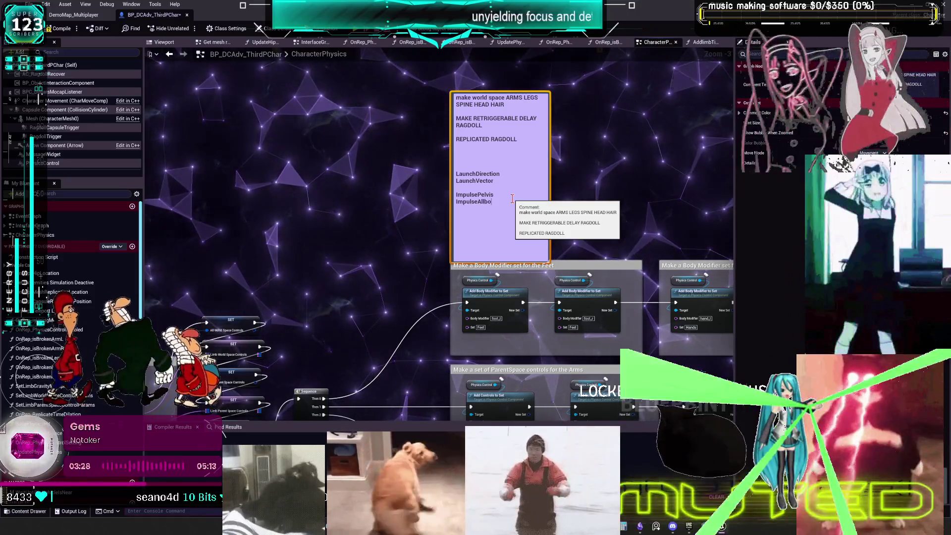
{"action": "key", "text": "Return"}
{"action": "type", "text": "Imp"}
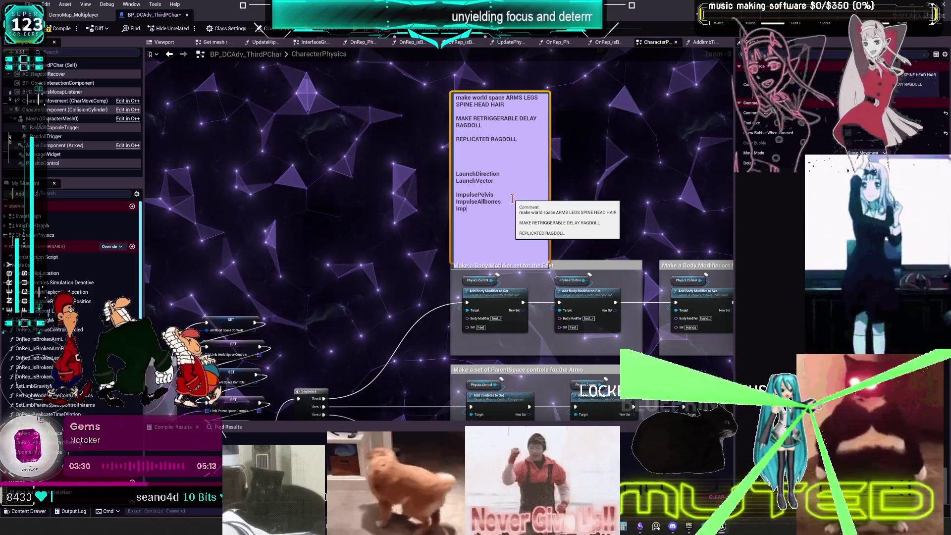
{"action": "type", "text": "ulseSingle G"}
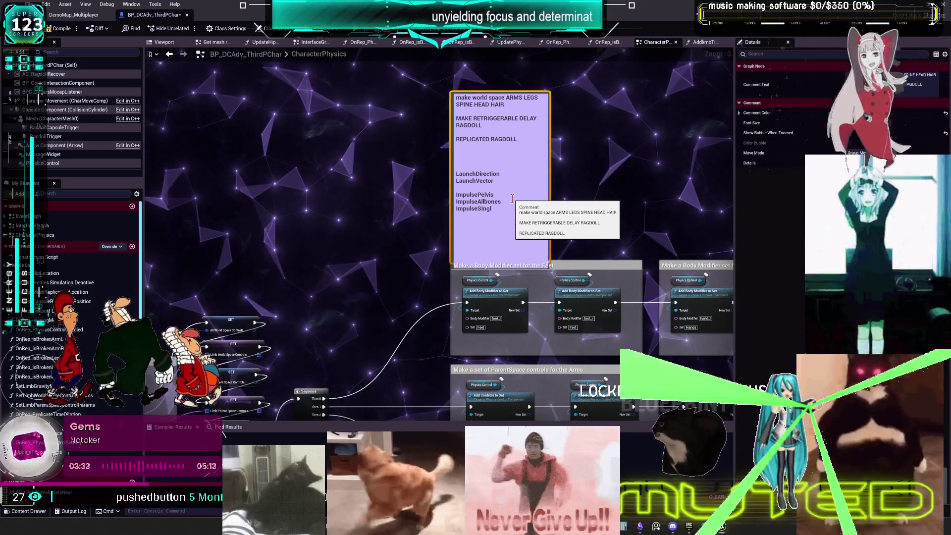
{"action": "key", "text": "BackSpace"}
{"action": "type", "text": "Bone"}
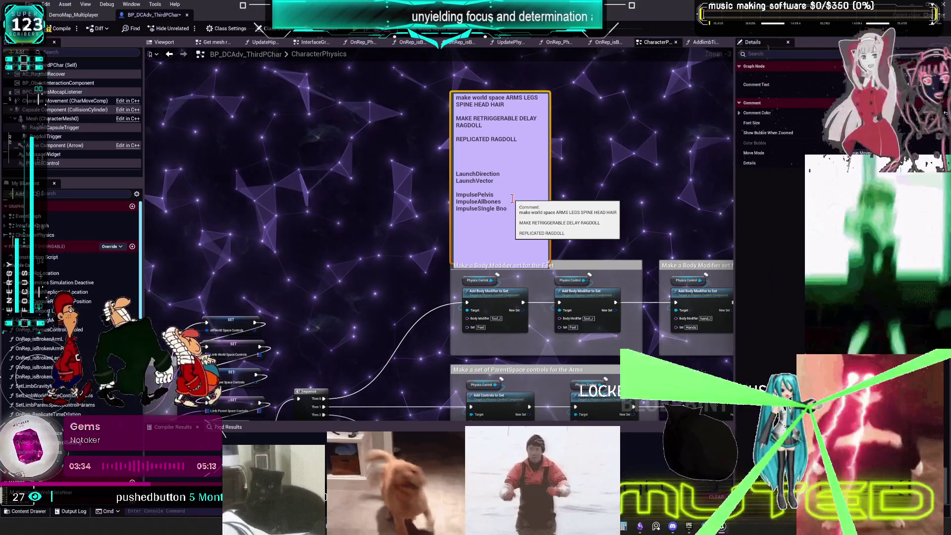
- Commit the comment, nudge it up-left, glance at Obsidian, then pan to the limb timer nodes
{"action": "left_click", "coordinate": [532, 173]}
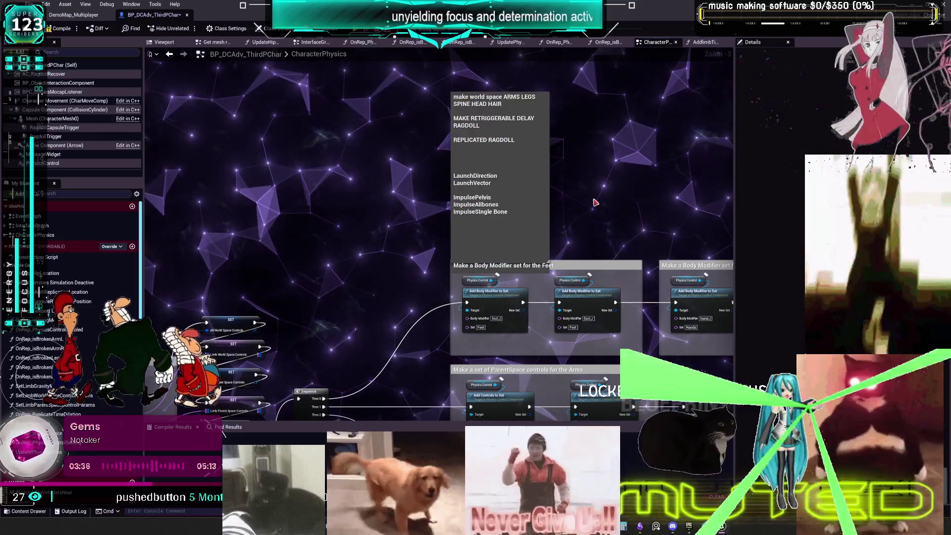
{"action": "left_click_drag", "start_coordinate": [531, 172], "coordinate": [527, 161]}
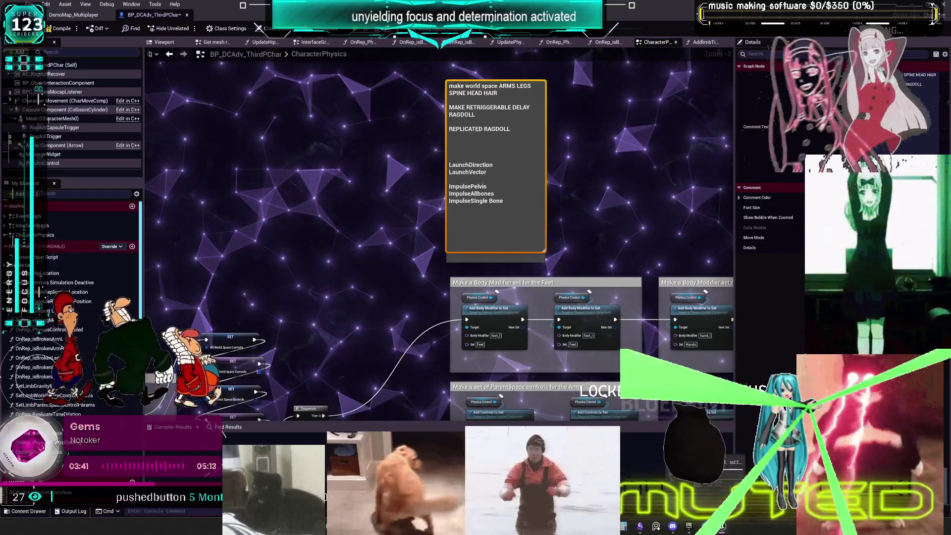
{"action": "key", "text": "alt+Tab"}
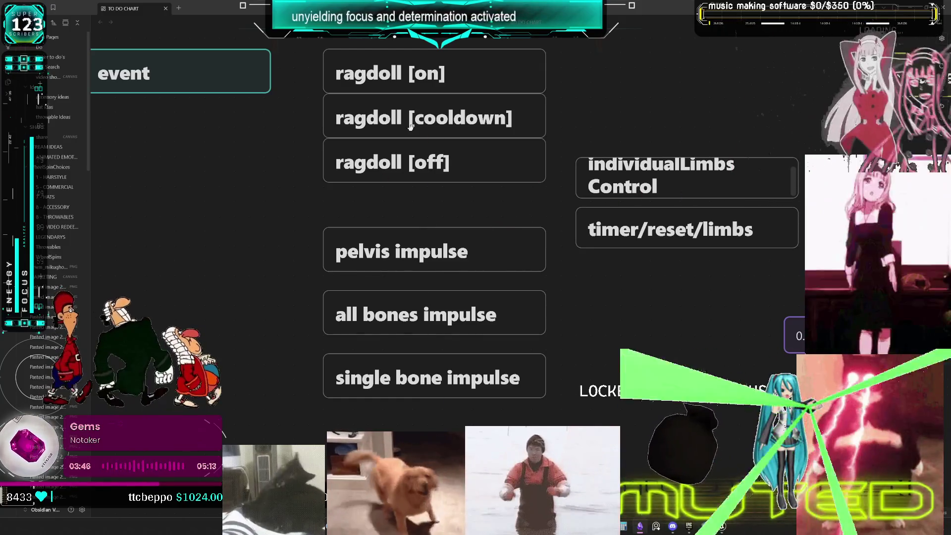
{"action": "key", "text": "alt+Tab"}
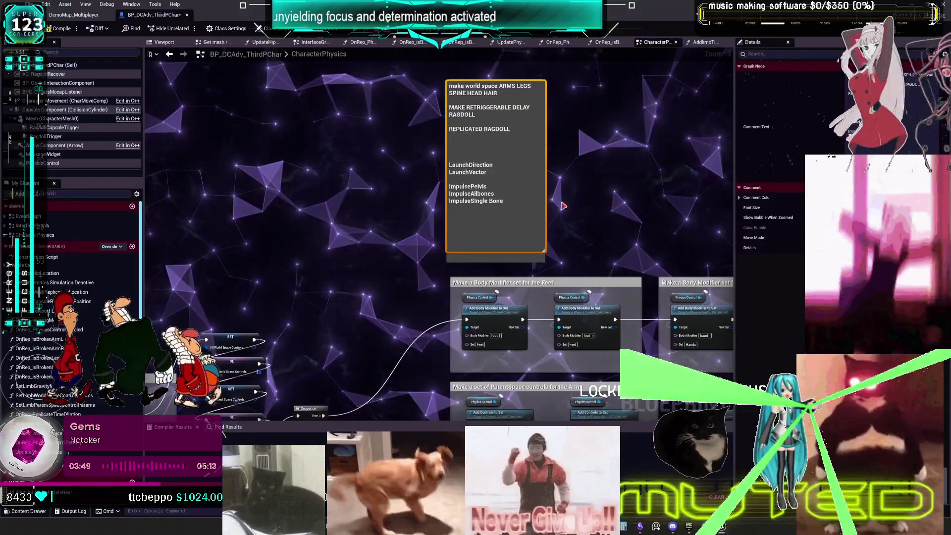
{"action": "mouse_move", "coordinate": [567, 225]}
{"action": "left_mouse_down"}
{"action": "mouse_move", "coordinate": [525, 248]}
{"action": "mouse_move", "coordinate": [392, 287]}
{"action": "mouse_move", "coordinate": [445, 277]}
{"action": "mouse_move", "coordinate": [397, 262]}
{"action": "mouse_move", "coordinate": [292, 279]}
{"action": "left_mouse_up"}
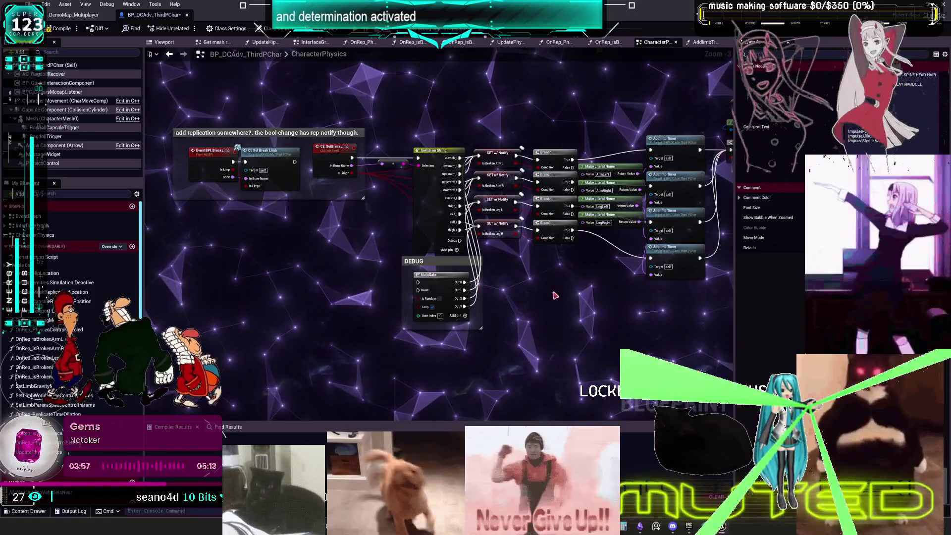
- Move the DEBUG comment box down and left, then pan back to the physics setup nodes
{"action": "mouse_move", "coordinate": [443, 265]}
{"action": "left_mouse_down"}
{"action": "mouse_move", "coordinate": [414, 321]}
{"action": "mouse_move", "coordinate": [306, 257]}
{"action": "left_mouse_up"}
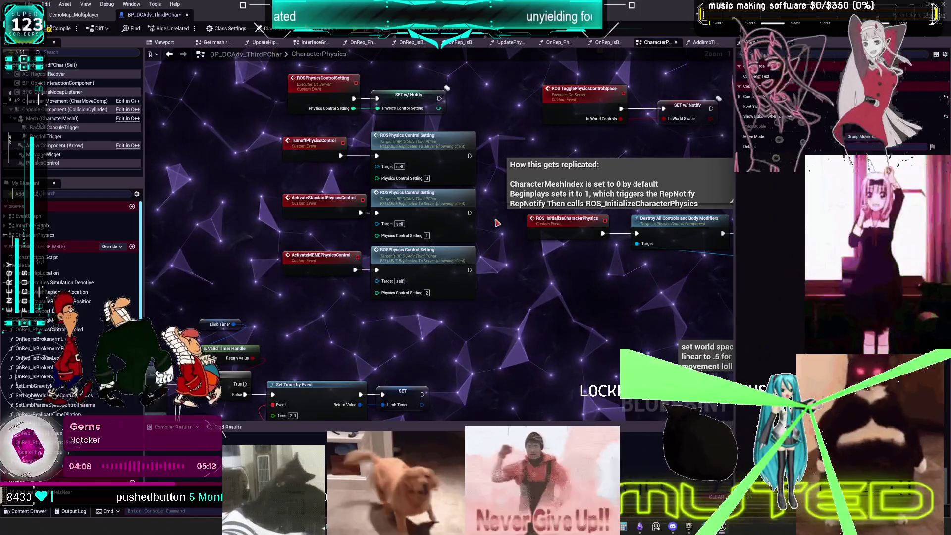
{"action": "left_click_drag", "start_coordinate": [561, 248], "coordinate": [221, 239]}
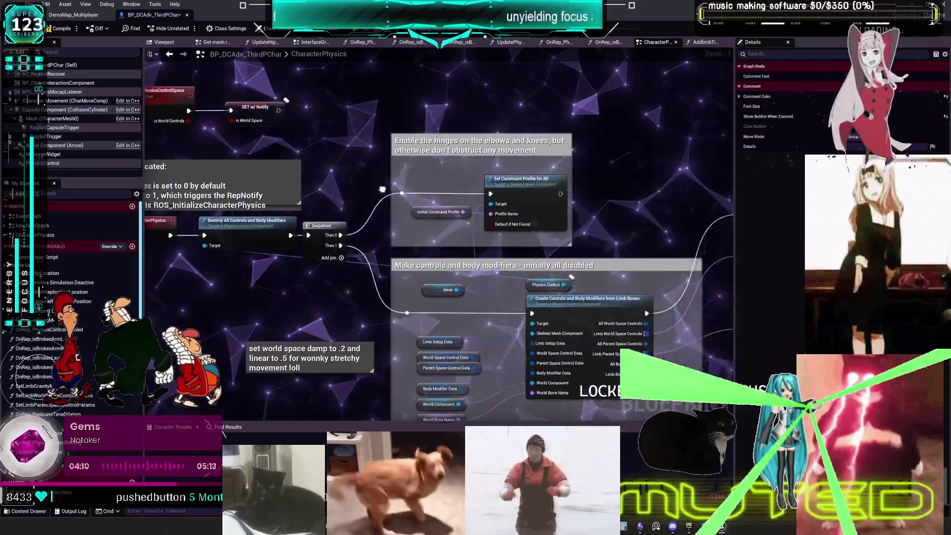
{"action": "left_click_drag", "start_coordinate": [382, 189], "coordinate": [406, 109]}
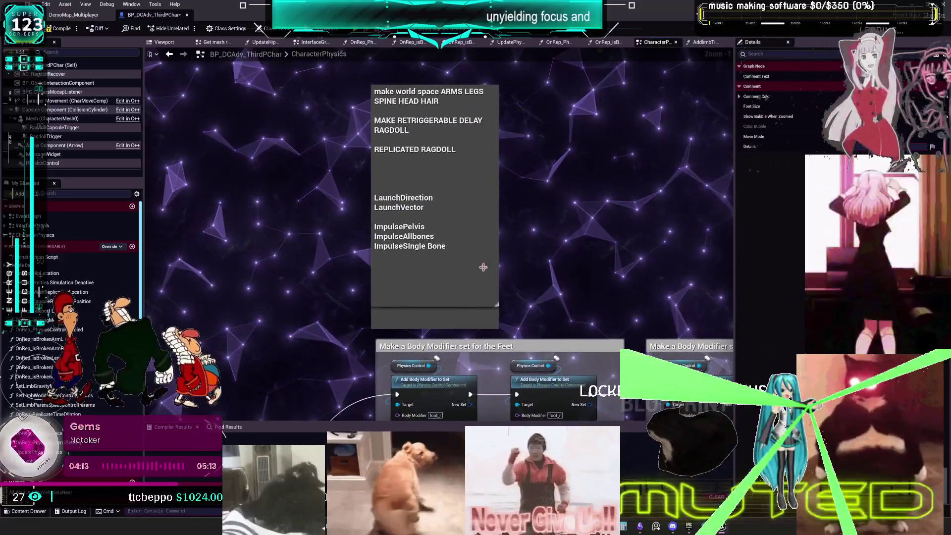
- Add a 'Set Values in data table' line below SPINE HEAD HAIR in the to-do comment
{"action": "left_click", "coordinate": [438, 177]}
{"action": "type", "text": "S"}
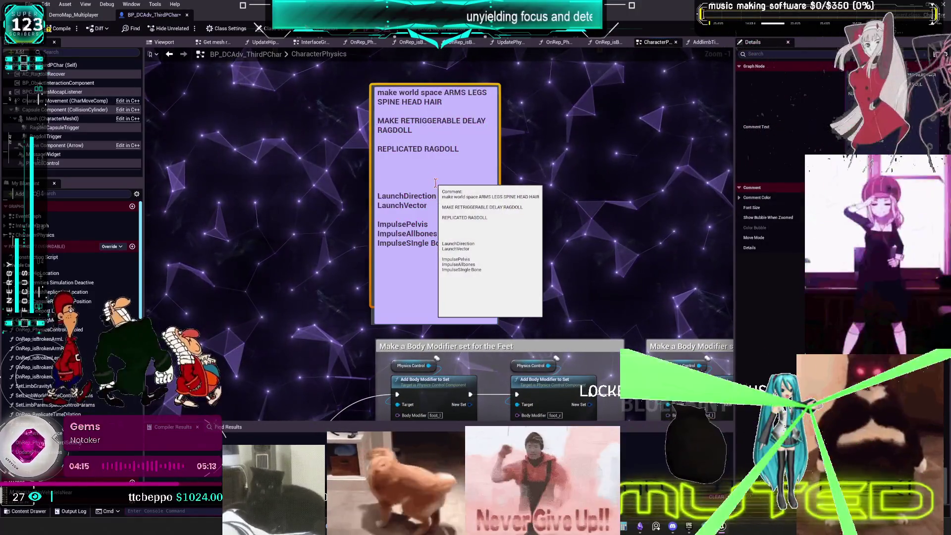
{"action": "key", "text": "Up"}
{"action": "key", "text": "Up"}
{"action": "key", "text": "Up"}
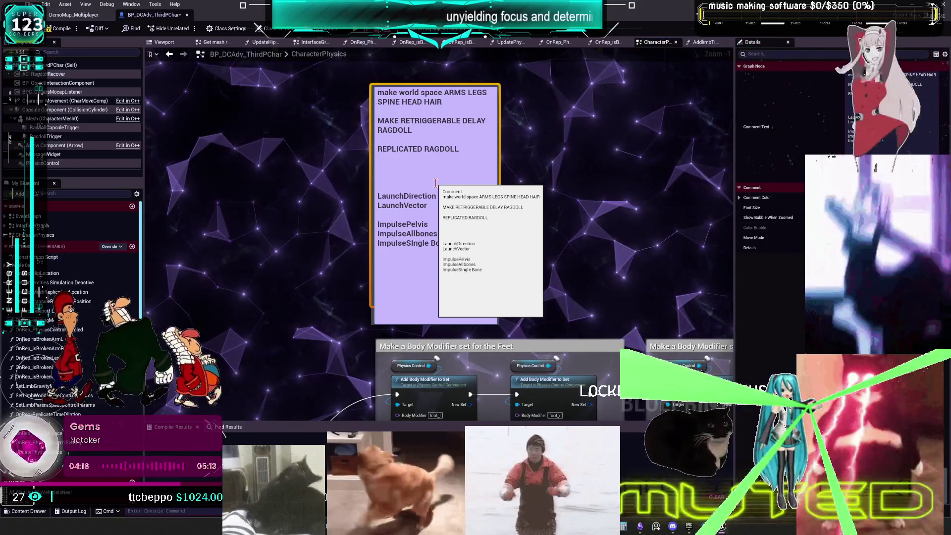
{"action": "key", "text": "Return"}
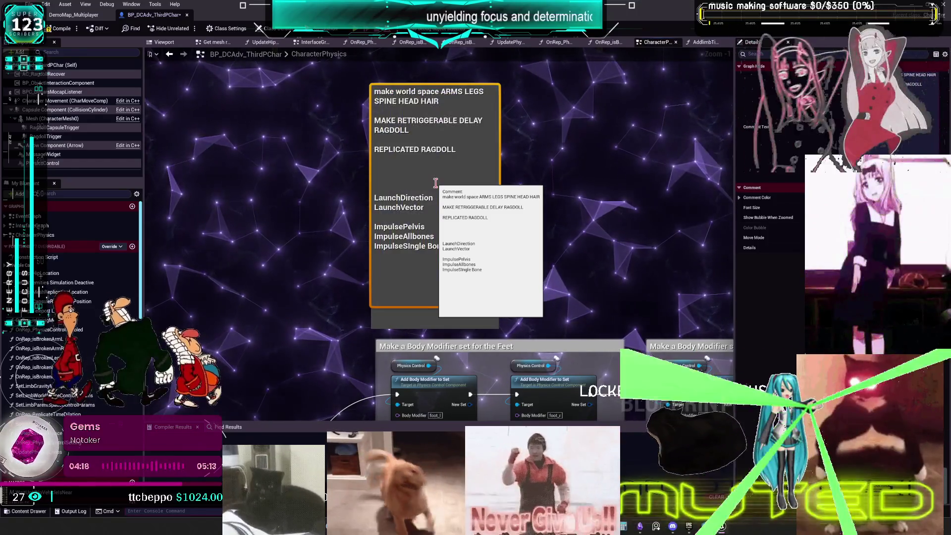
{"action": "double_click", "coordinate": [407, 112]}
{"action": "left_click", "coordinate": [450, 99]}
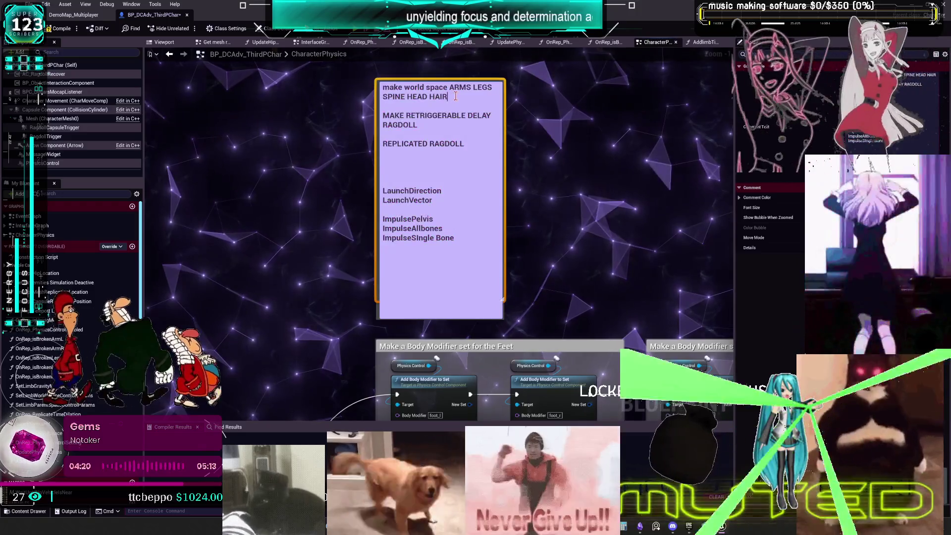
{"action": "key", "text": "Return"}
{"action": "key", "text": "Return"}
{"action": "type", "text": "Set Va"}
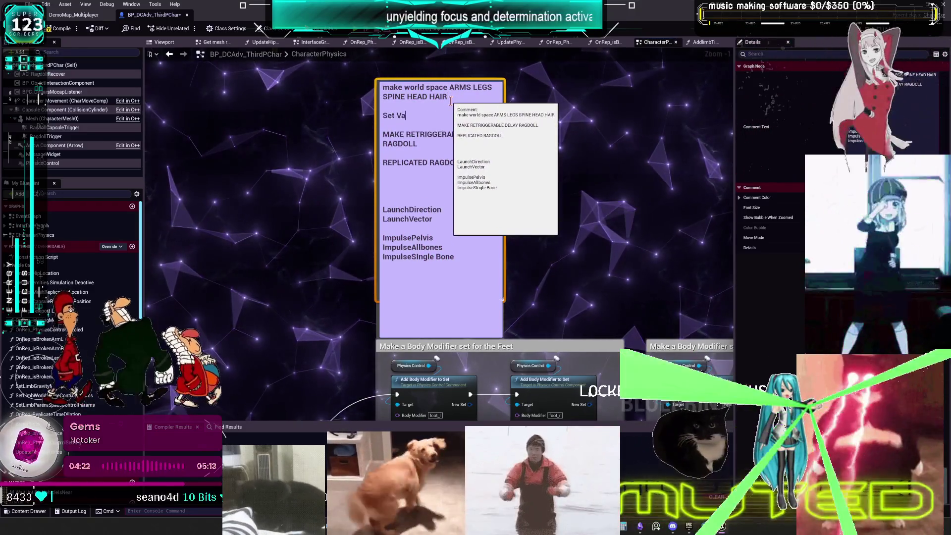
{"action": "type", "text": "lues in data table"}
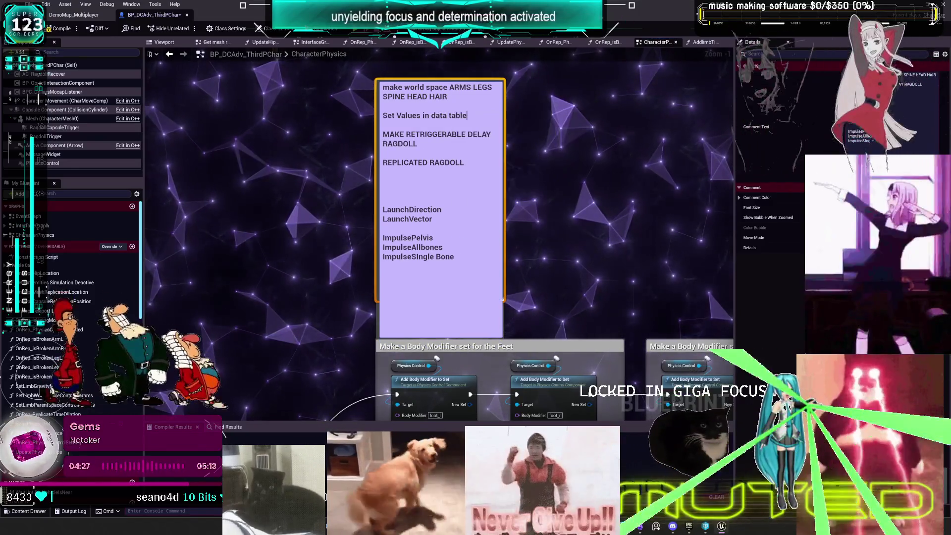
{"action": "left_click", "coordinate": [549, 120]}
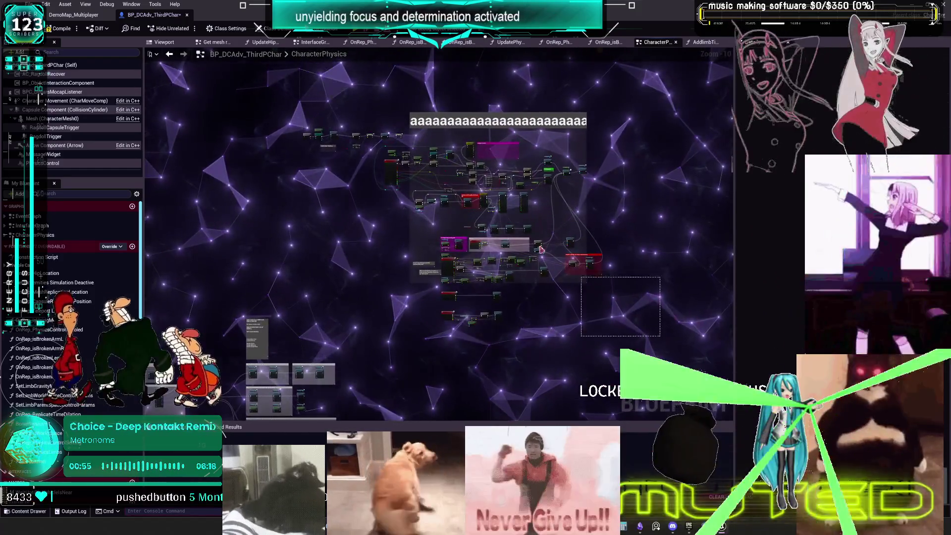
{"action": "mouse_move", "coordinate": [468, 142]}
{"action": "left_mouse_down"}
{"action": "mouse_move", "coordinate": [468, 192]}
{"action": "mouse_move", "coordinate": [107, 272]}
{"action": "mouse_move", "coordinate": [345, 267]}
{"action": "mouse_move", "coordinate": [346, 302]}
{"action": "left_mouse_up"}
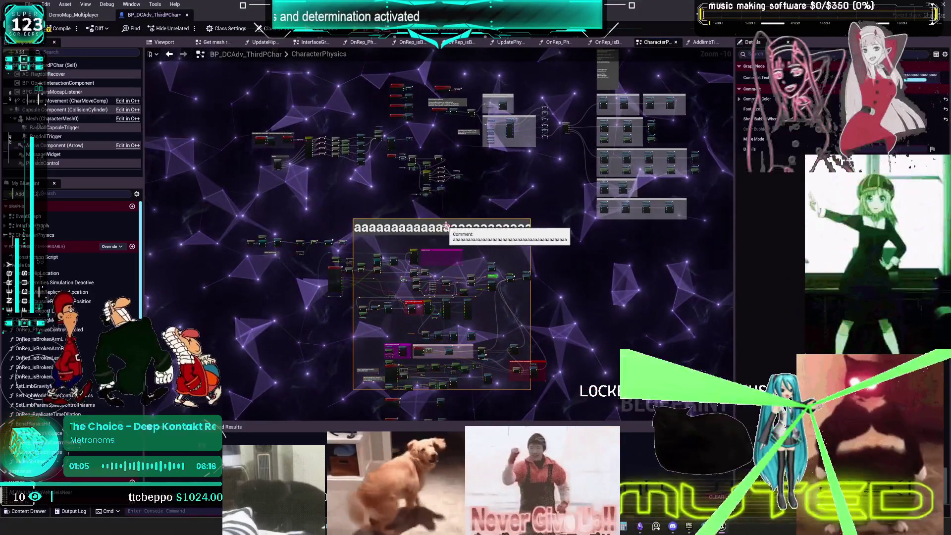
{"action": "scroll", "coordinate": [425, 310], "scroll_direction": "up", "scroll_amount": 6}
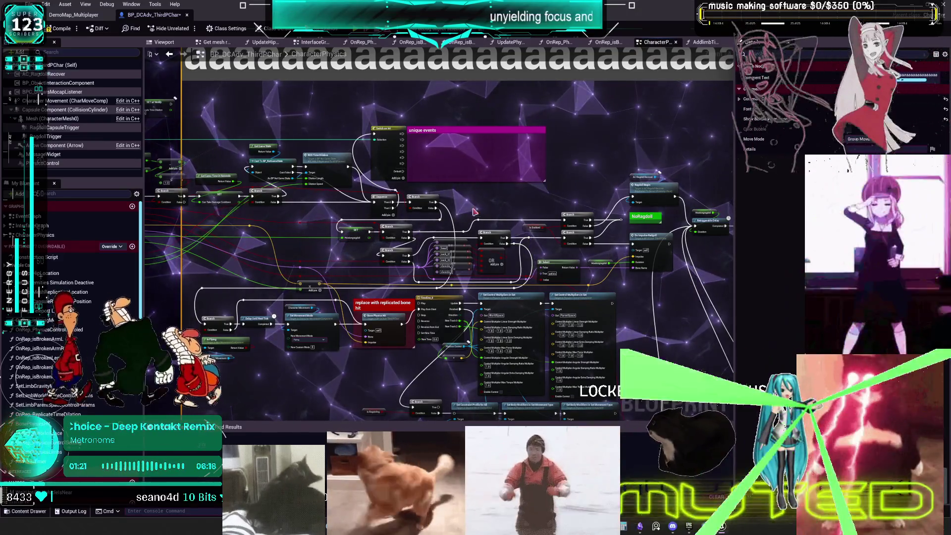
- Switch to Obsidian and scroll the to-do canvas to the area below the single bone impulse card
{"action": "key", "text": "alt+Tab"}
{"action": "scroll", "coordinate": [617, 354], "scroll_direction": "down", "scroll_amount": 2}
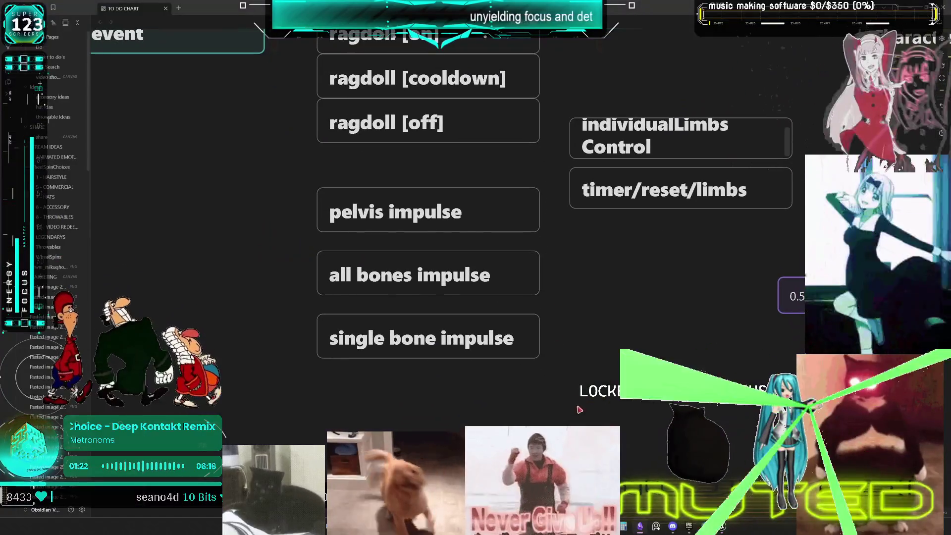
{"action": "mouse_move", "coordinate": [475, 340]}
{"action": "left_mouse_down"}
{"action": "mouse_move", "coordinate": [552, 425]}
{"action": "mouse_move", "coordinate": [616, 399]}
{"action": "left_mouse_up"}
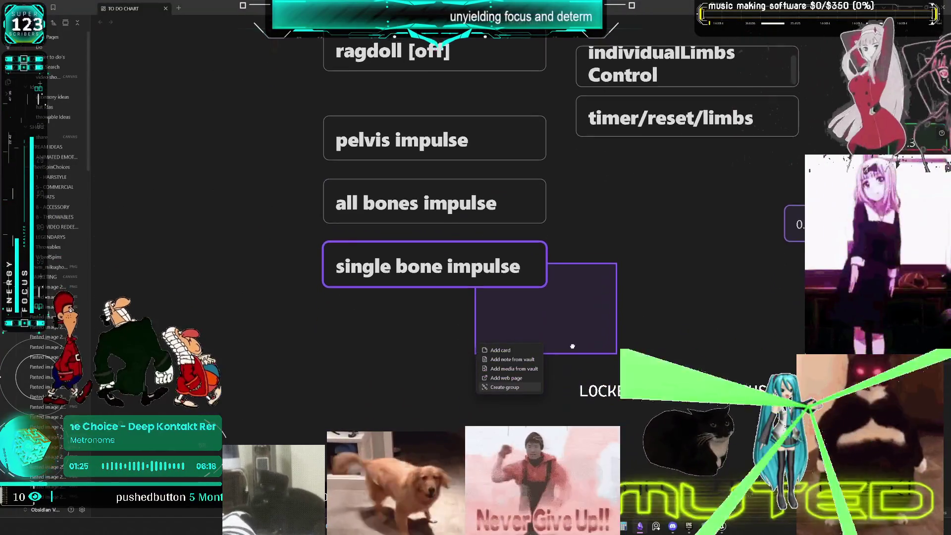
{"action": "left_click", "coordinate": [450, 352]}
- Duplicate the single bone impulse card below it and retitle the copy 'grabbale limbs'
{"action": "left_click", "coordinate": [441, 268]}
{"action": "left_click", "coordinate": [458, 348]}
{"action": "mouse_move", "coordinate": [409, 266]}
{"action": "left_mouse_down"}
{"action": "mouse_move", "coordinate": [479, 286]}
{"action": "mouse_move", "coordinate": [439, 355]}
{"action": "mouse_move", "coordinate": [409, 351]}
{"action": "left_mouse_up"}
{"action": "double_click", "coordinate": [424, 339]}
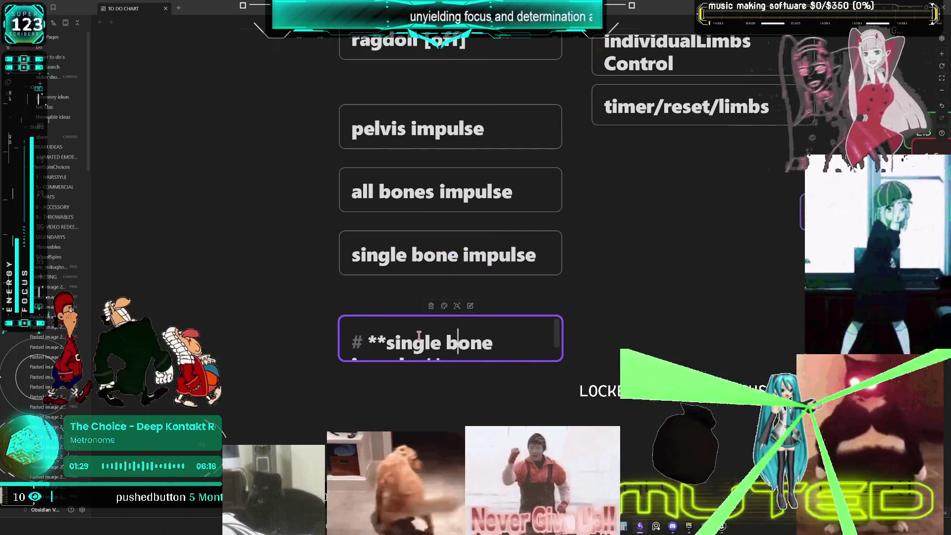
{"action": "key", "text": "ctrl+z"}
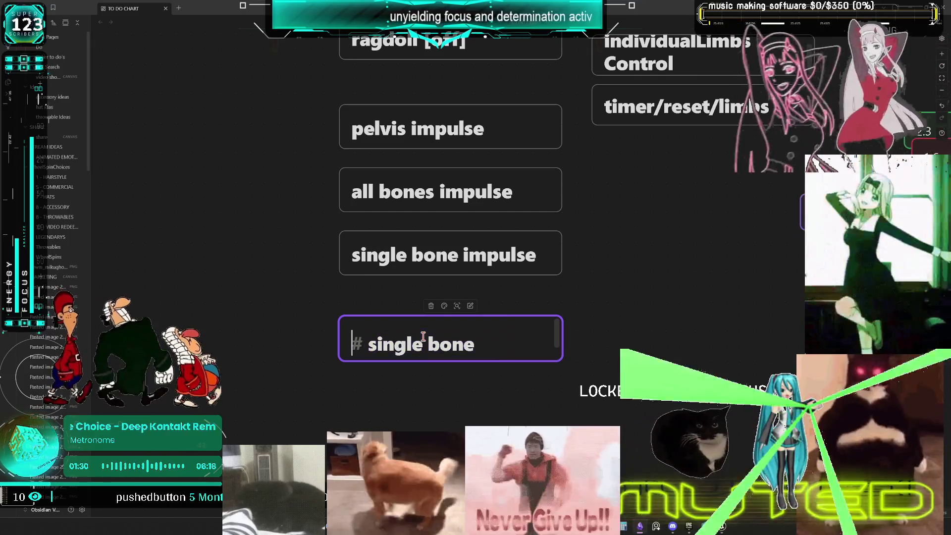
{"action": "key", "text": "ctrl+z"}
{"action": "type", "text": "*"}
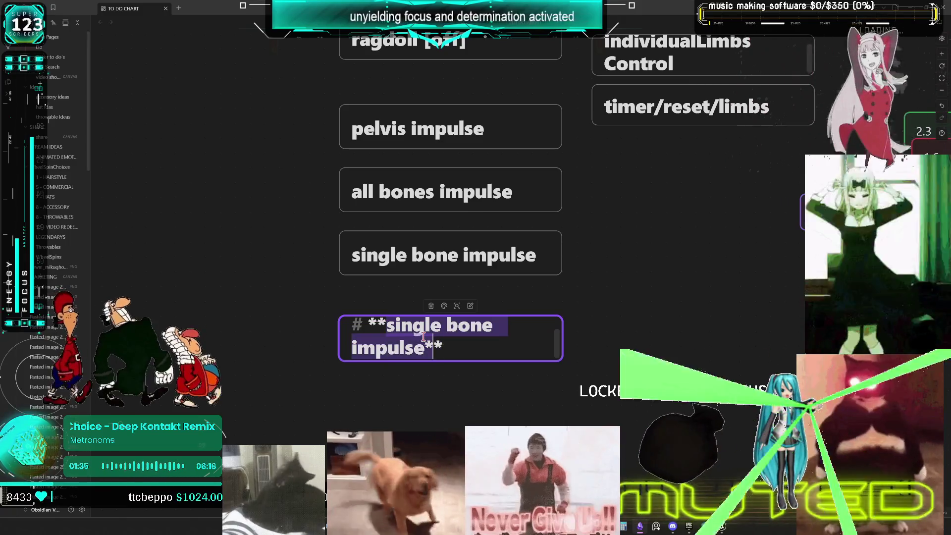
{"action": "key", "text": "BackSpace"}
{"action": "type", "text": "grabbale limb"}
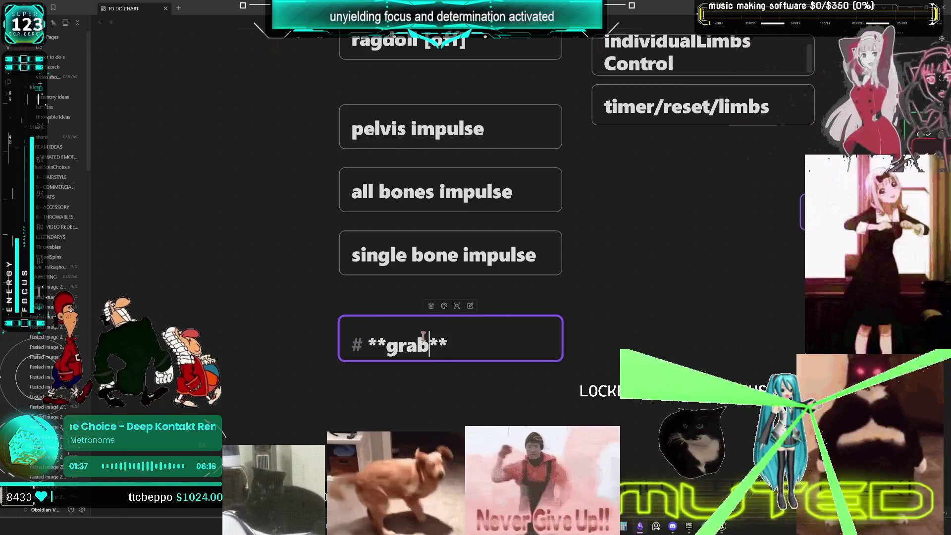
{"action": "type", "text": "s"}
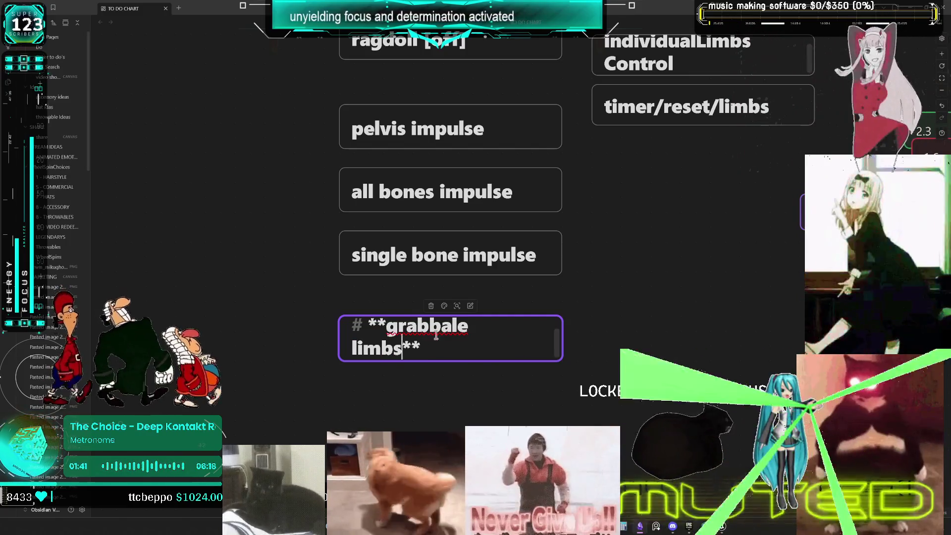
{"action": "key", "text": "Escape"}
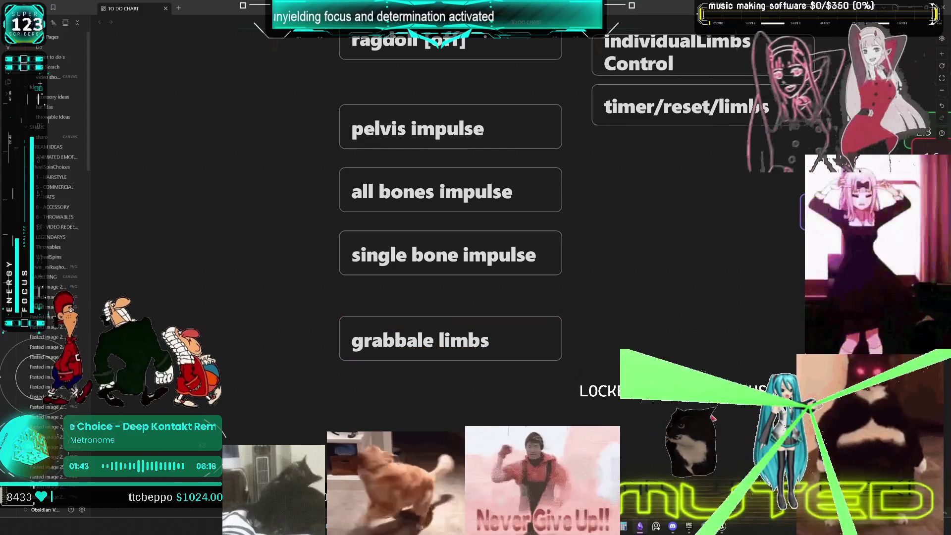
{"action": "mouse_move", "coordinate": [665, 218]}
{"action": "left_mouse_down"}
{"action": "mouse_move", "coordinate": [594, 340]}
{"action": "mouse_move", "coordinate": [601, 303]}
{"action": "mouse_move", "coordinate": [648, 283]}
{"action": "left_mouse_up"}
- Copy-paste the grabbale limbs card and line the duplicate up below the original
{"action": "left_click", "coordinate": [436, 410]}
{"action": "scroll", "coordinate": [627, 272], "scroll_direction": "down", "scroll_amount": 5}
{"action": "key", "text": "ctrl+c"}
{"action": "key", "text": "ctrl+v"}
{"action": "mouse_move", "coordinate": [507, 295]}
{"action": "left_mouse_down"}
{"action": "mouse_move", "coordinate": [495, 317]}
{"action": "mouse_move", "coordinate": [441, 349]}
{"action": "left_mouse_up"}
{"action": "double_click", "coordinate": [387, 329]}
{"action": "left_click", "coordinate": [386, 329]}
- Retitle the duplicate card 'explosion ragdoll Base Class'
{"action": "double_click", "coordinate": [394, 328]}
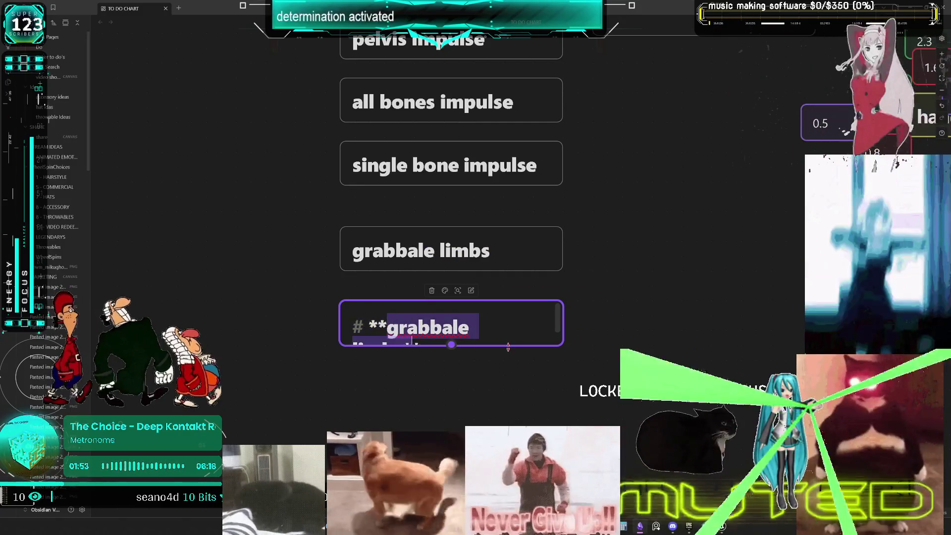
{"action": "key", "text": "BackSpace"}
{"action": "key", "text": "ctrl+z"}
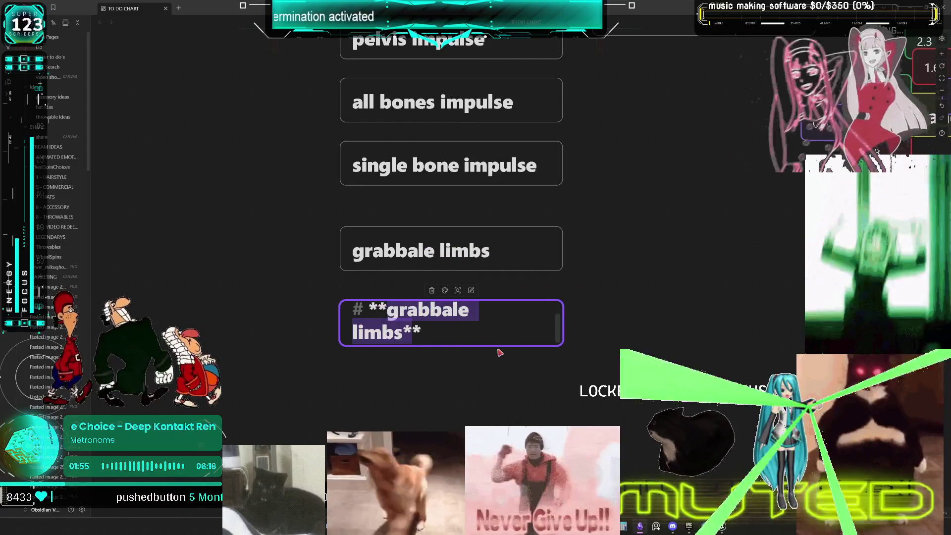
{"action": "key", "text": "Left"}
{"action": "key", "text": "ctrl+shift+Right"}
{"action": "key", "text": "ctrl+shift+Right"}
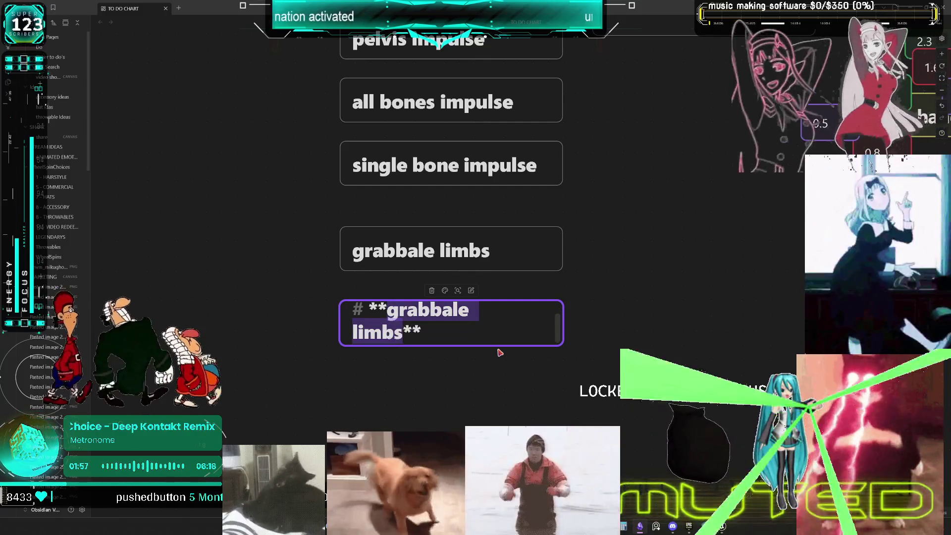
{"action": "type", "text": "explosi0on"}
{"action": "key", "text": "BackSpace"}
{"action": "key", "text": "BackSpace"}
{"action": "key", "text": "BackSpace"}
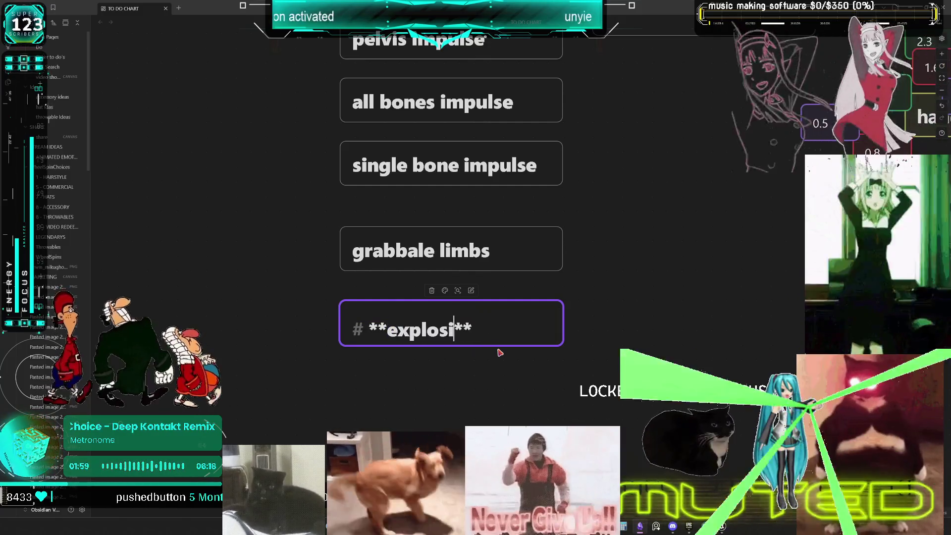
{"action": "type", "text": "on ragdoll"}
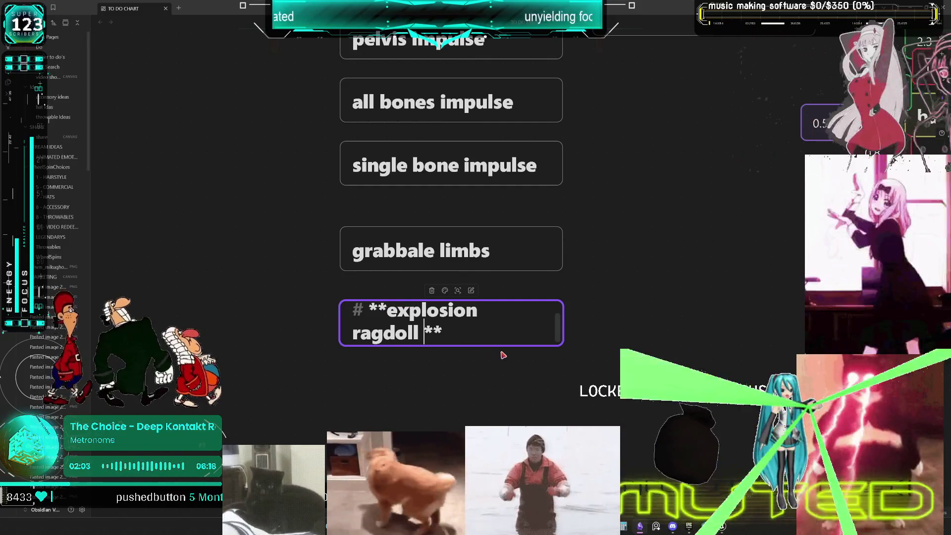
{"action": "type", "text": " Base "}
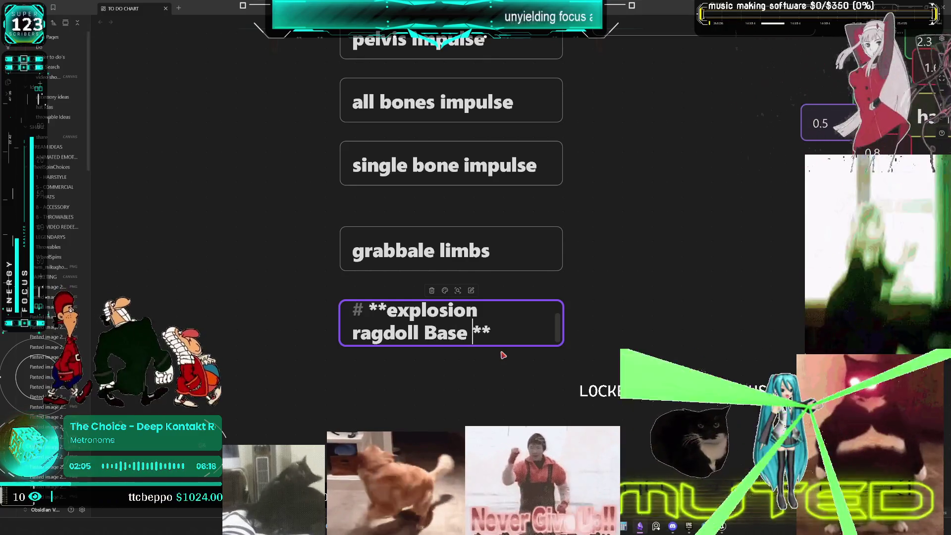
{"action": "type", "text": "Clas"}
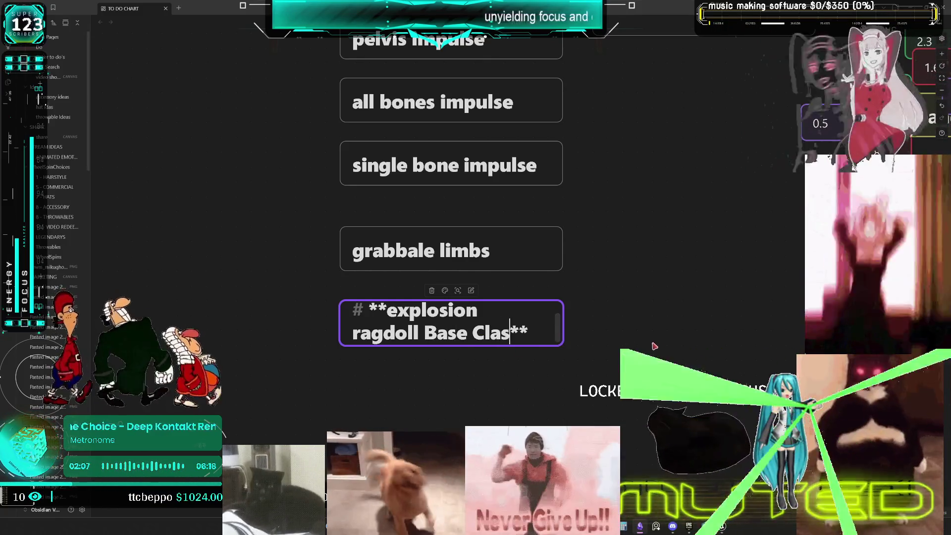
{"action": "type", "text": "s"}
{"action": "left_click", "coordinate": [649, 343]}
{"action": "scroll", "coordinate": [649, 340], "scroll_direction": "up", "scroll_amount": 3}
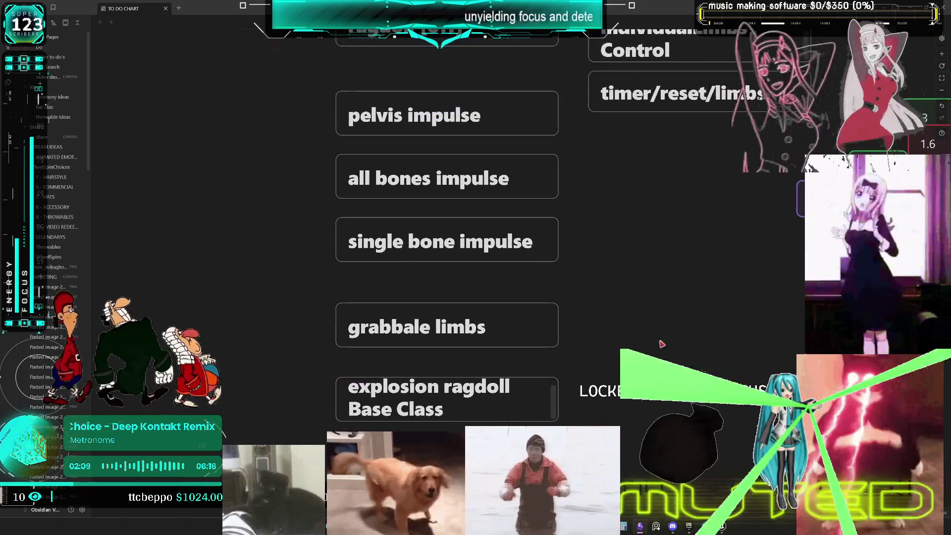
{"action": "scroll", "coordinate": [650, 281], "scroll_direction": "down", "scroll_amount": 2}
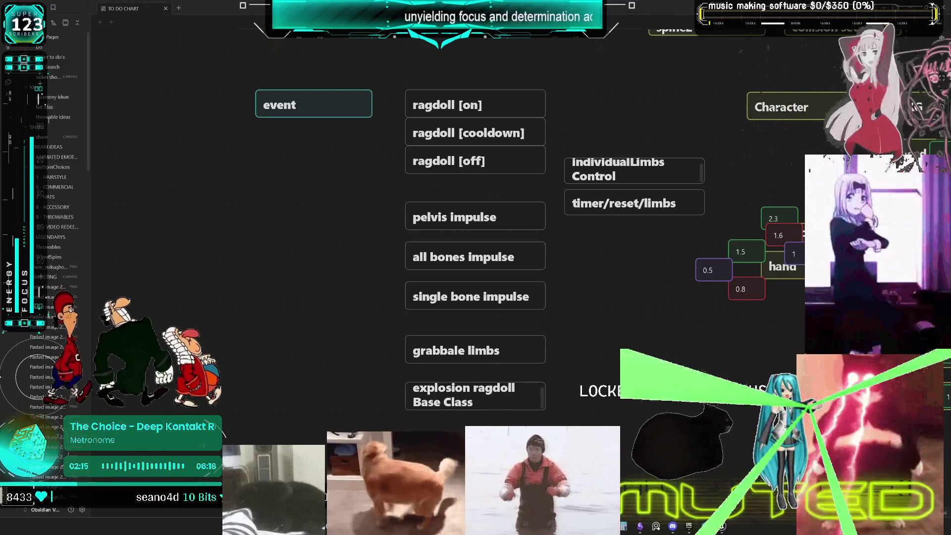
{"action": "mouse_move", "coordinate": [831, 312]}
{"action": "left_mouse_down"}
{"action": "mouse_move", "coordinate": [425, 326]}
{"action": "mouse_move", "coordinate": [361, 295]}
{"action": "left_mouse_up"}
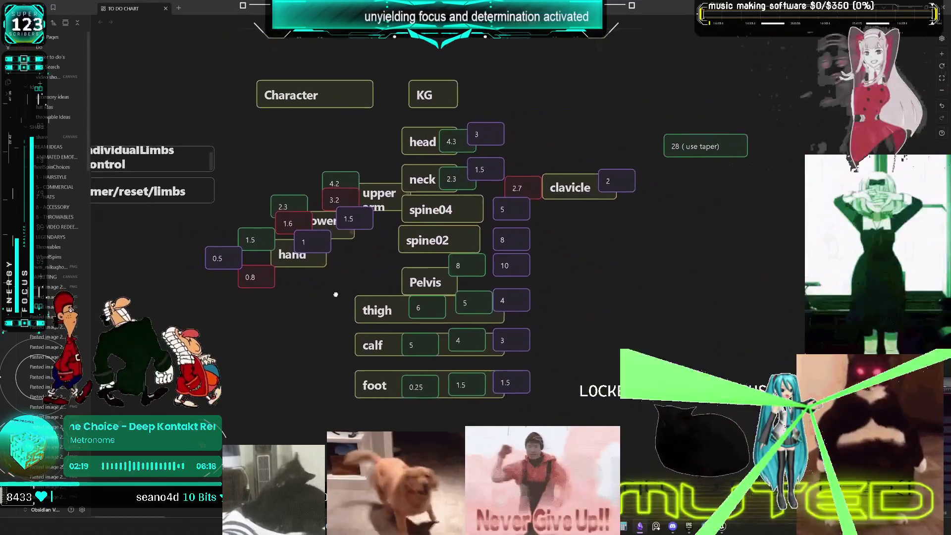
{"action": "scroll", "coordinate": [362, 296], "scroll_direction": "up", "scroll_amount": 2}
{"action": "scroll", "coordinate": [356, 268], "scroll_direction": "down", "scroll_amount": 5}
{"action": "scroll", "coordinate": [355, 268], "scroll_direction": "up", "scroll_amount": 4}
{"action": "scroll", "coordinate": [456, 258], "scroll_direction": "down", "scroll_amount": 8}
{"action": "scroll", "coordinate": [415, 301], "scroll_direction": "up", "scroll_amount": 5}
{"action": "scroll", "coordinate": [414, 300], "scroll_direction": "up", "scroll_amount": 4}
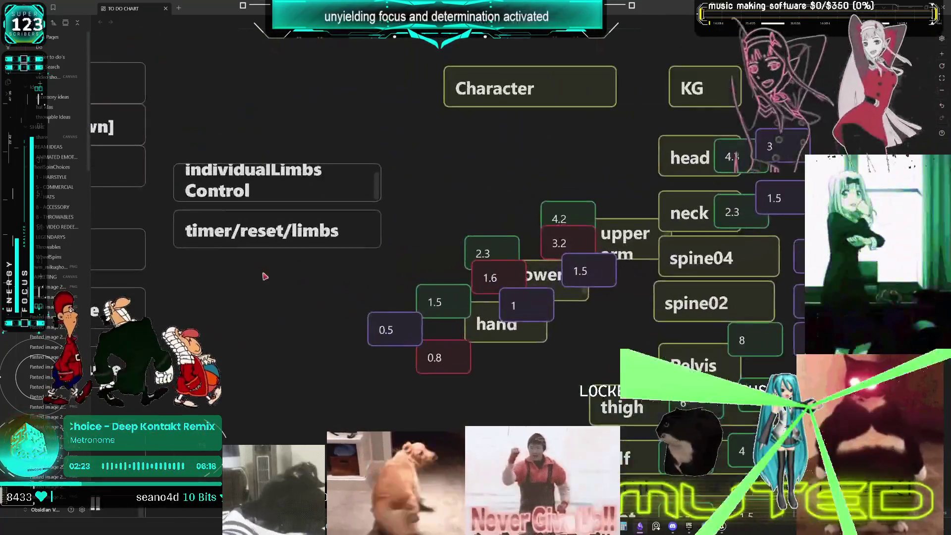
{"action": "scroll", "coordinate": [495, 297], "scroll_direction": "down", "scroll_amount": 6}
{"action": "scroll", "coordinate": [570, 295], "scroll_direction": "up", "scroll_amount": 6}
{"action": "scroll", "coordinate": [646, 291], "scroll_direction": "down", "scroll_amount": 4}
{"action": "scroll", "coordinate": [646, 291], "scroll_direction": "up", "scroll_amount": 3}
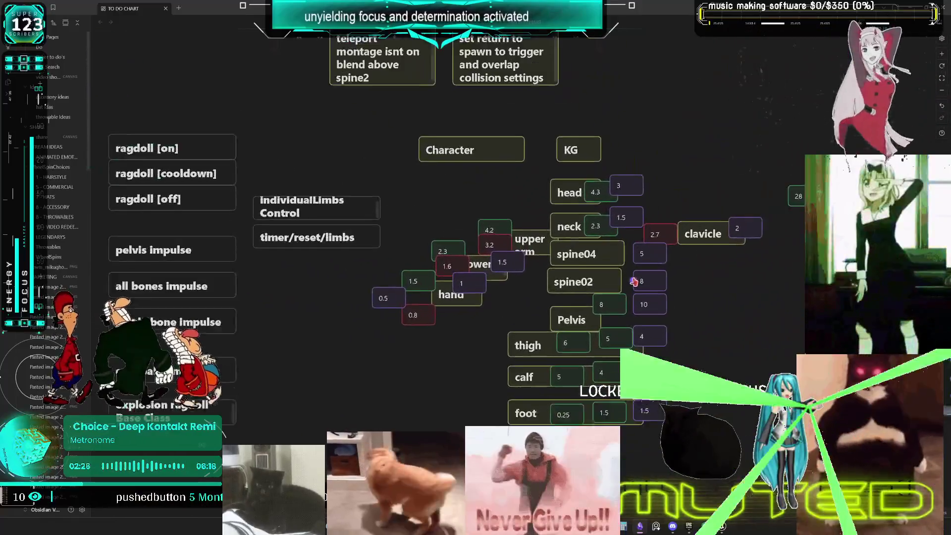
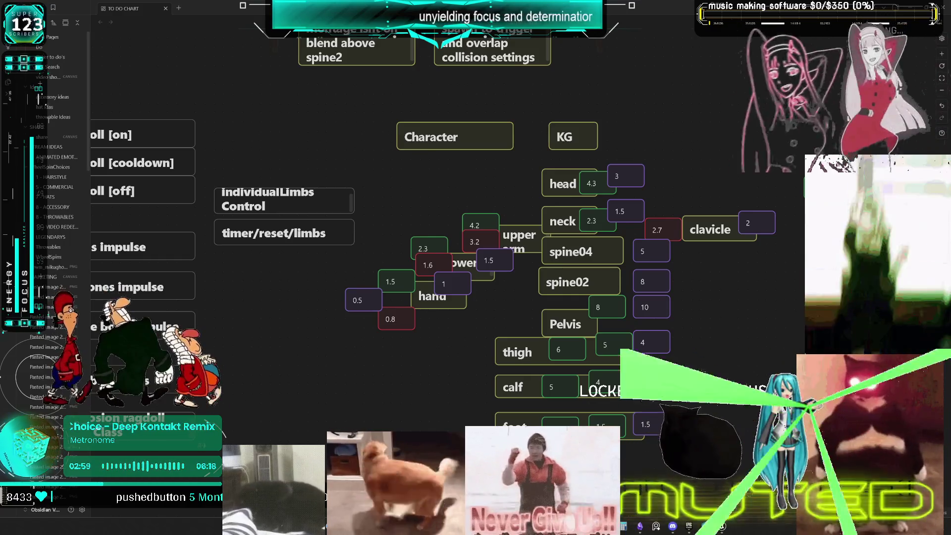
- Pan and zoom the canvas until the 'How to become a productivity machine mode' chart fills the view
{"action": "left_click_drag", "start_coordinate": [317, 297], "coordinate": [558, 289]}
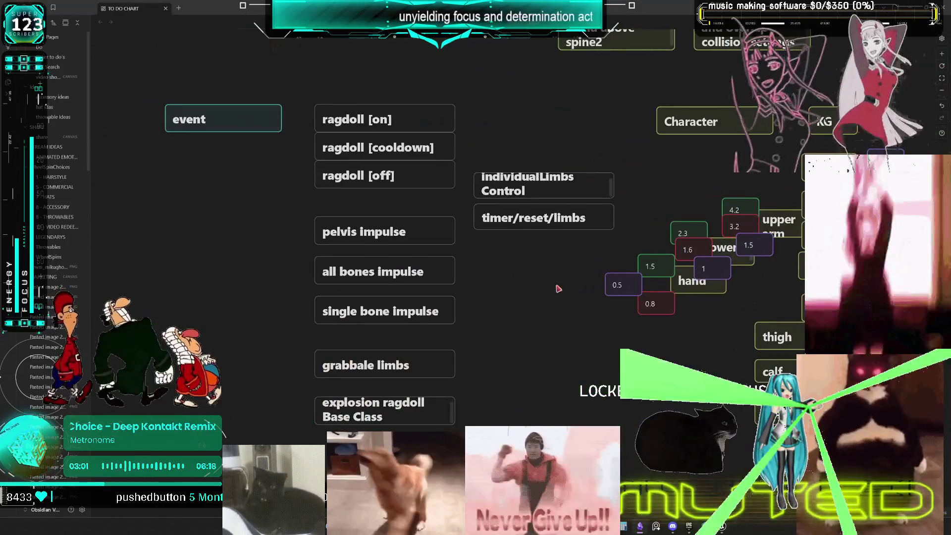
{"action": "mouse_move", "coordinate": [491, 286]}
{"action": "left_mouse_down"}
{"action": "mouse_move", "coordinate": [500, 272]}
{"action": "mouse_move", "coordinate": [614, 311]}
{"action": "left_mouse_up"}
{"action": "scroll", "coordinate": [614, 303], "scroll_direction": "down", "scroll_amount": 10}
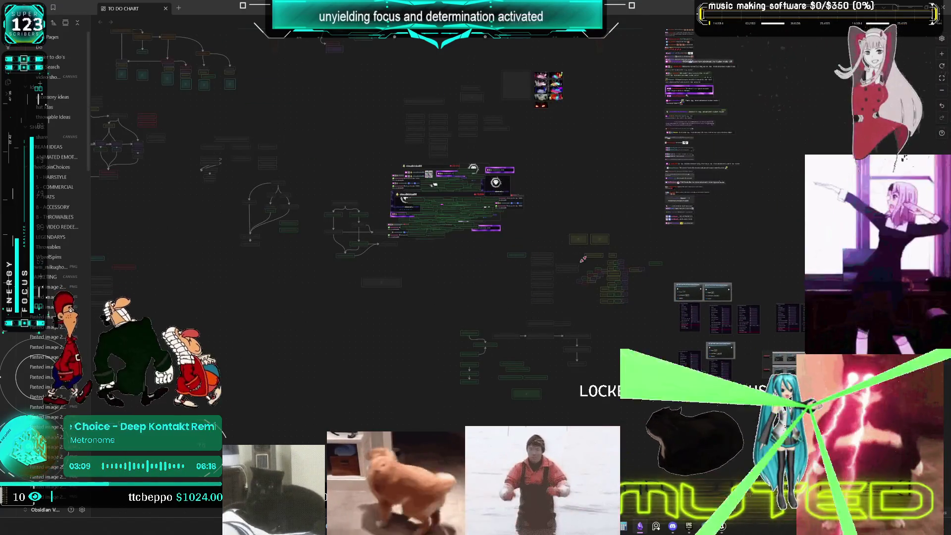
{"action": "scroll", "coordinate": [722, 323], "scroll_direction": "up", "scroll_amount": 5}
{"action": "right_click", "coordinate": [734, 329]}
{"action": "scroll", "coordinate": [608, 308], "scroll_direction": "up", "scroll_amount": 3}
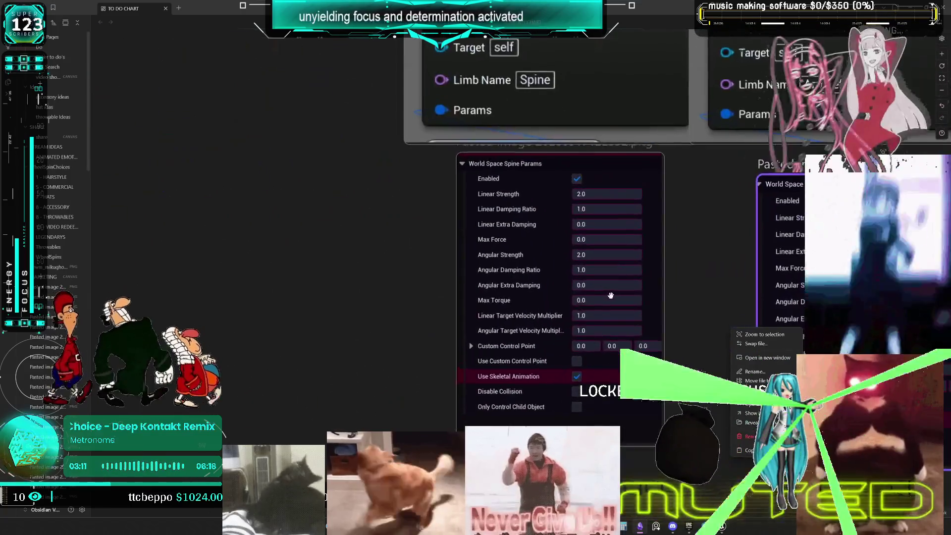
{"action": "scroll", "coordinate": [510, 279], "scroll_direction": "down", "scroll_amount": 2}
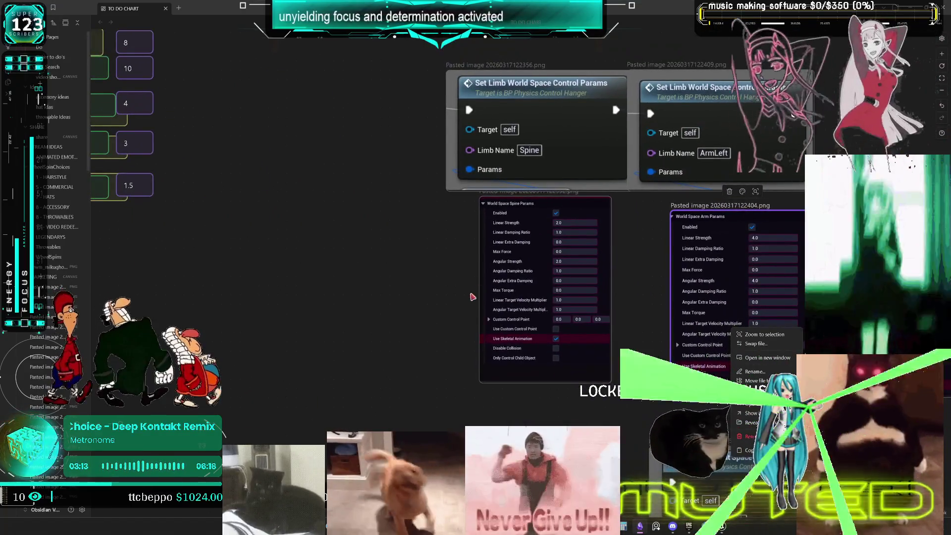
{"action": "scroll", "coordinate": [510, 279], "scroll_direction": "left", "scroll_amount": 10}
{"action": "scroll", "coordinate": [611, 293], "scroll_direction": "down", "scroll_amount": 3}
{"action": "scroll", "coordinate": [509, 226], "scroll_direction": "left", "scroll_amount": 10}
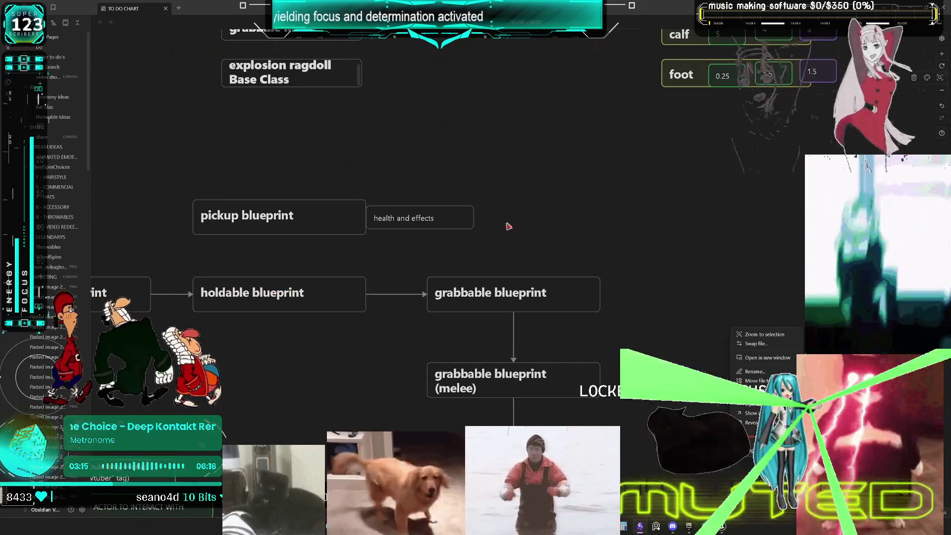
{"action": "scroll", "coordinate": [509, 226], "scroll_direction": "up", "scroll_amount": 5}
{"action": "scroll", "coordinate": [605, 216], "scroll_direction": "up", "scroll_amount": 4}
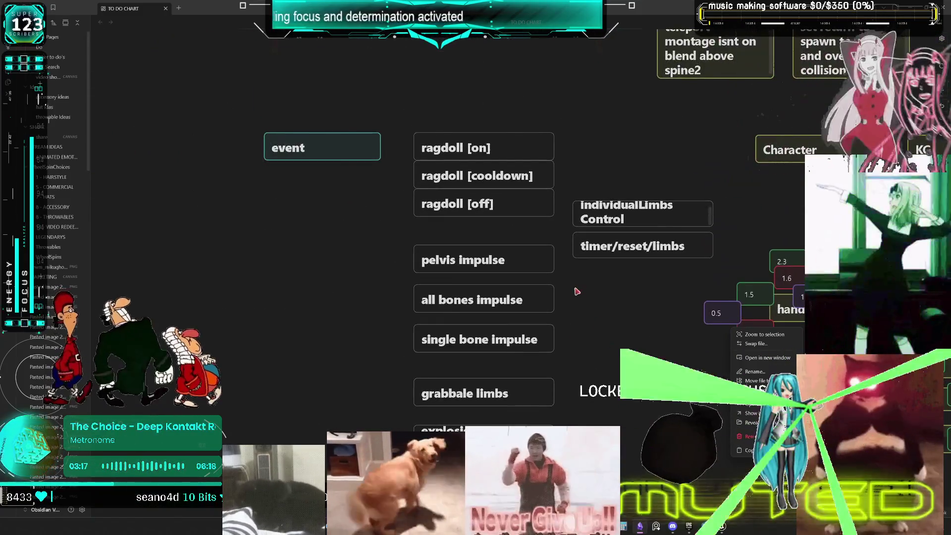
{"action": "key", "text": "Escape"}
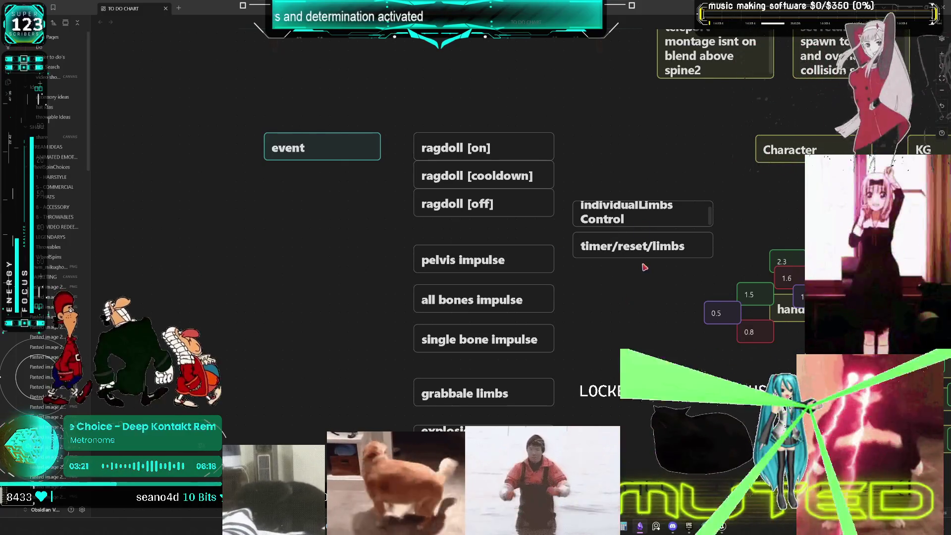
{"action": "scroll", "coordinate": [644, 268], "scroll_direction": "down", "scroll_amount": 10}
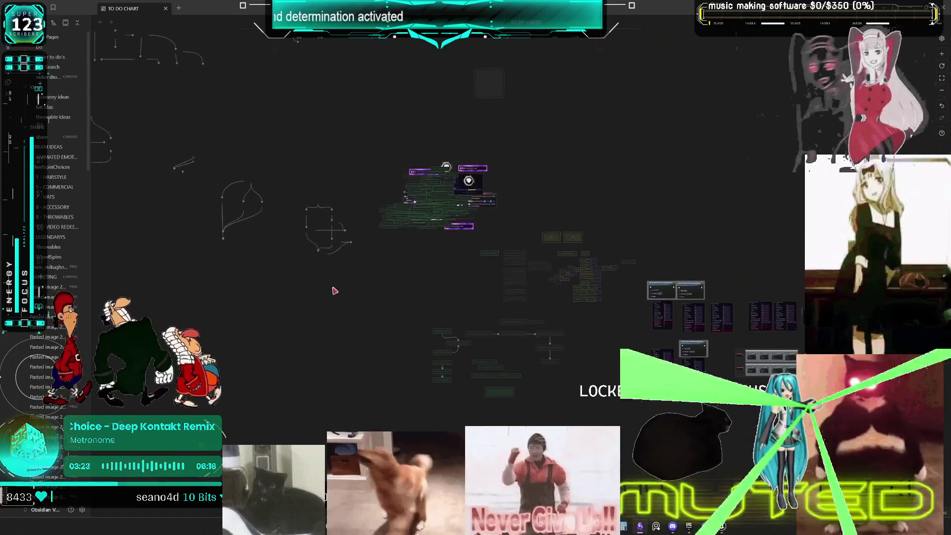
{"action": "scroll", "coordinate": [391, 227], "scroll_direction": "up", "scroll_amount": 5}
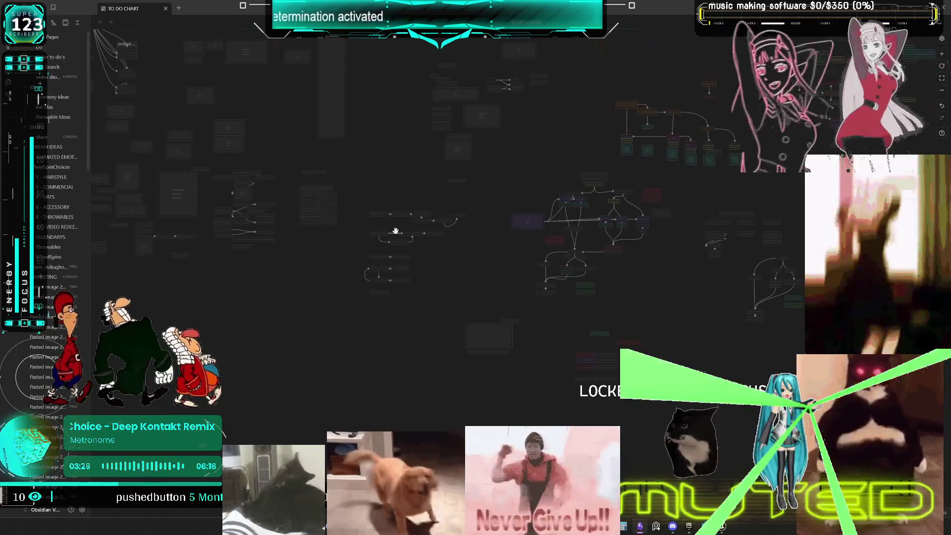
{"action": "scroll", "coordinate": [268, 151], "scroll_direction": "up", "scroll_amount": 5}
{"action": "scroll", "coordinate": [329, 212], "scroll_direction": "left", "scroll_amount": 5}
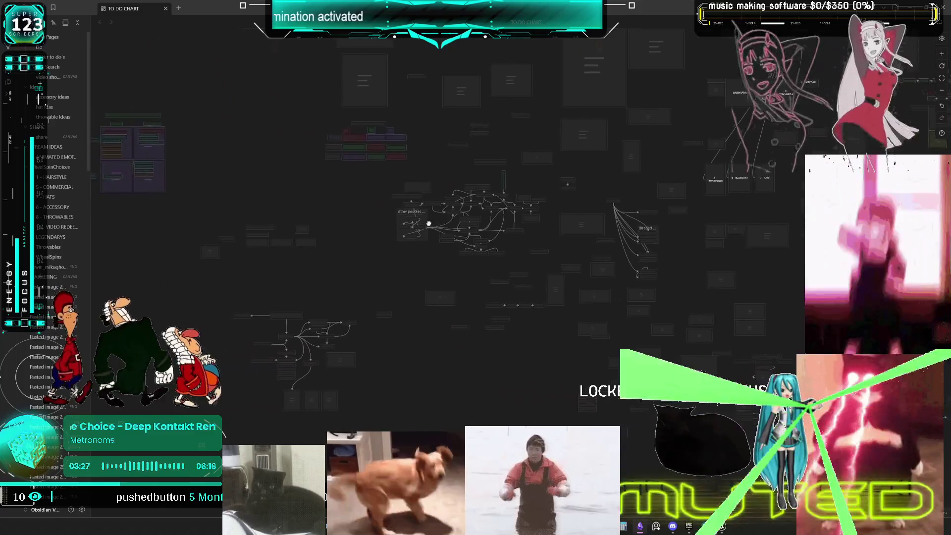
{"action": "scroll", "coordinate": [510, 297], "scroll_direction": "up", "scroll_amount": 8}
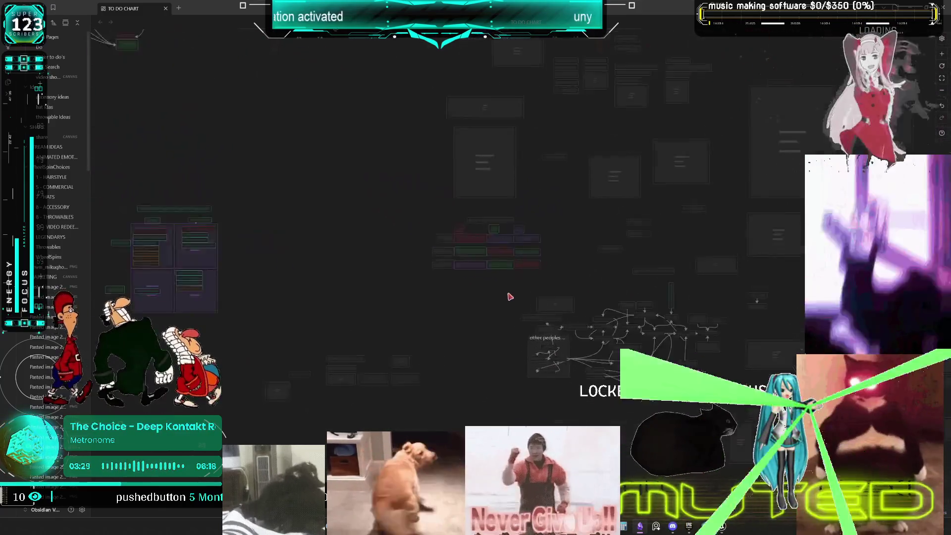
{"action": "scroll", "coordinate": [588, 324], "scroll_direction": "up", "scroll_amount": 10}
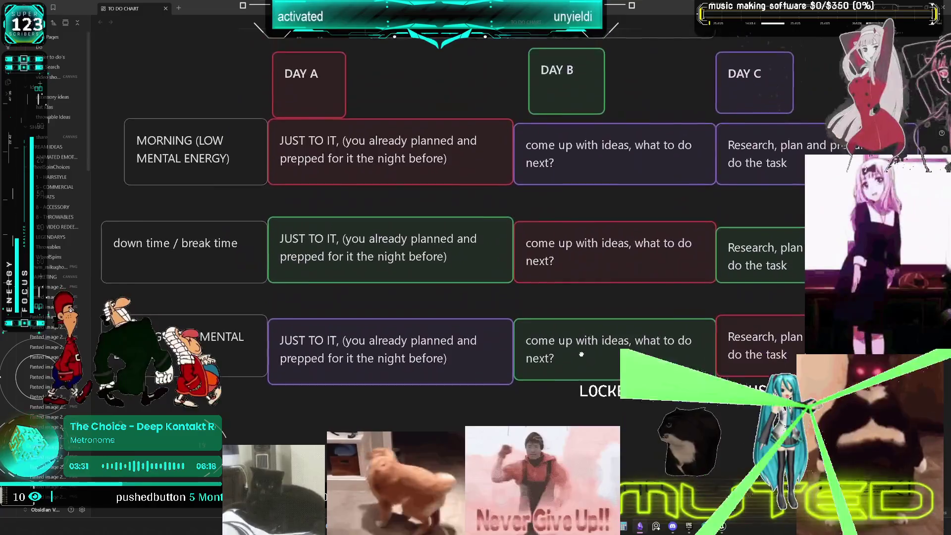
{"action": "scroll", "coordinate": [581, 393], "scroll_direction": "down", "scroll_amount": 3}
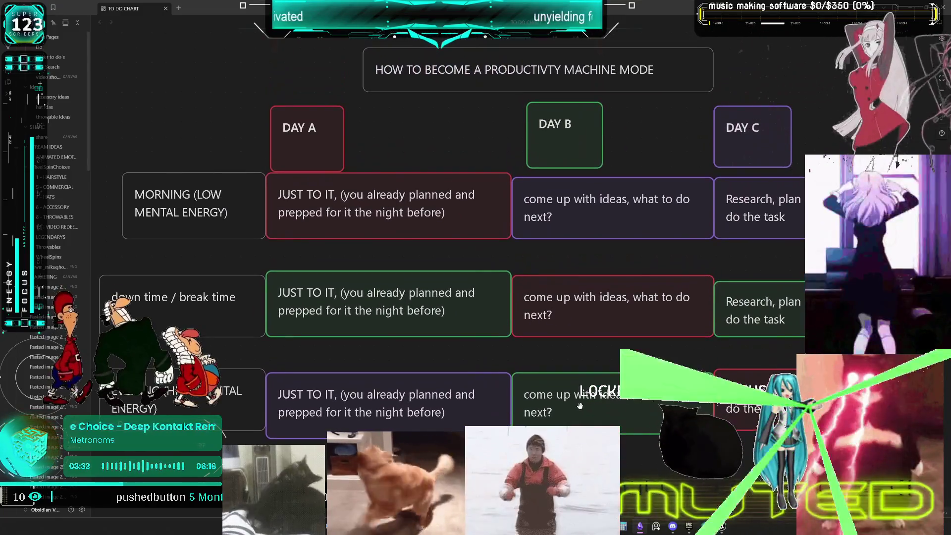
{"action": "scroll", "coordinate": [587, 348], "scroll_direction": "down", "scroll_amount": 2}
{"action": "left_click_drag", "start_coordinate": [587, 349], "coordinate": [516, 310]}
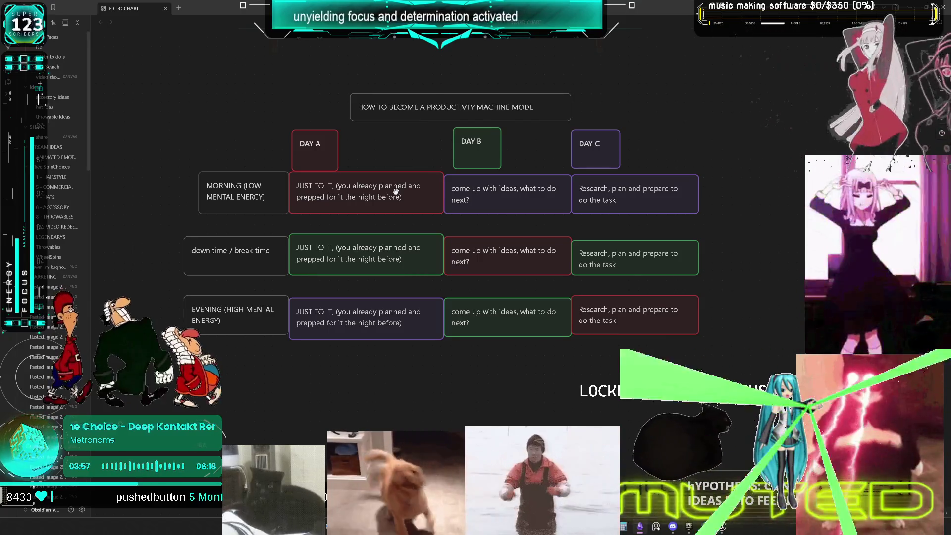
- Give the Day B morning 'come up with ideas' card a green outline
{"action": "left_click", "coordinate": [499, 198]}
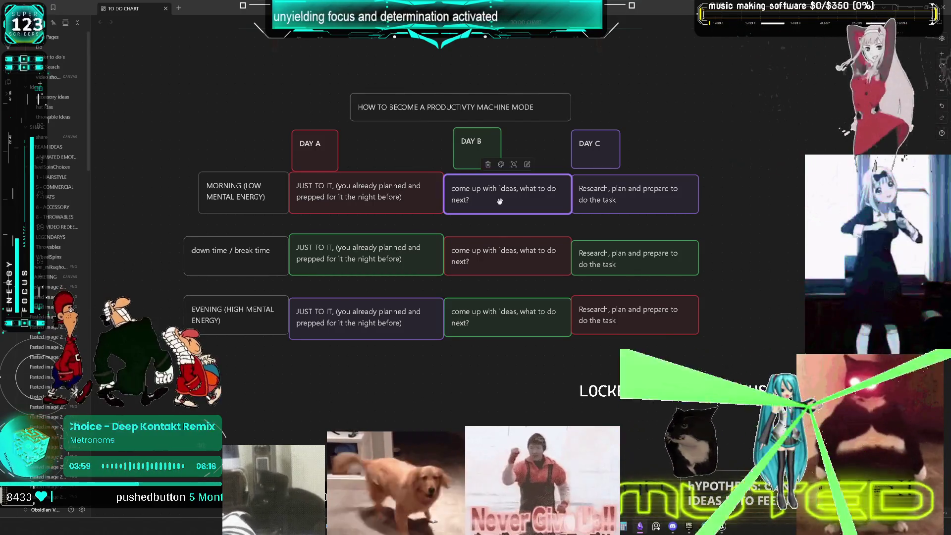
{"action": "left_click", "coordinate": [501, 164]}
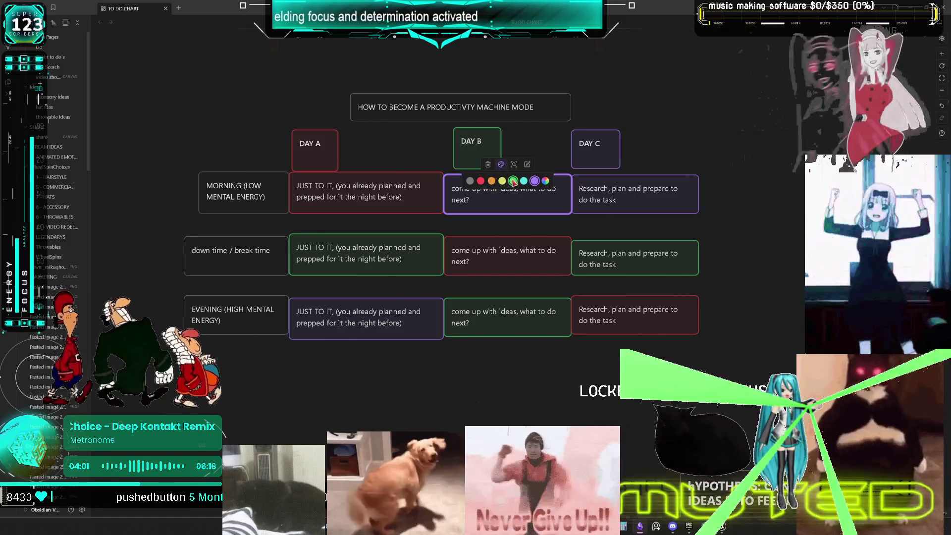
{"action": "left_click", "coordinate": [513, 180]}
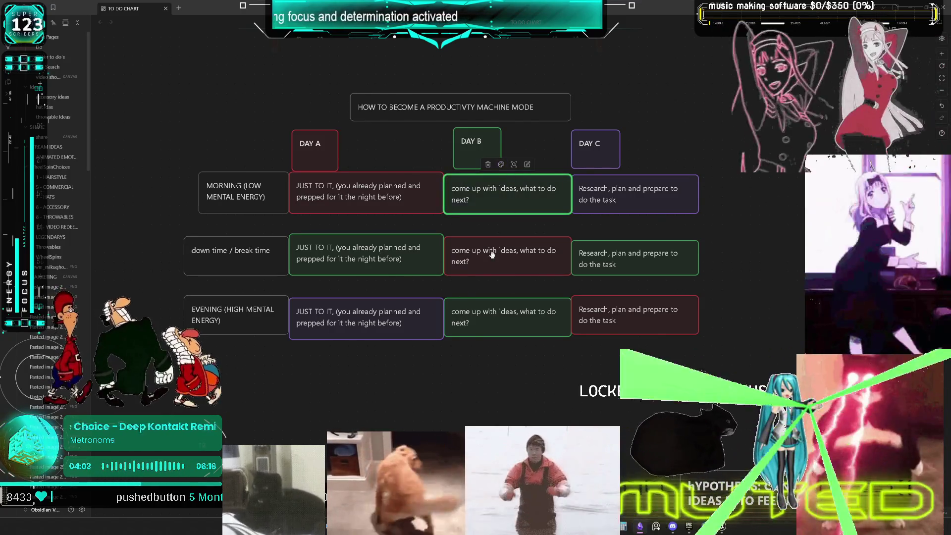
- Recolour the Day A break-time card purple, then turn it back to green
{"action": "left_click", "coordinate": [404, 256]}
{"action": "left_click", "coordinate": [359, 223]}
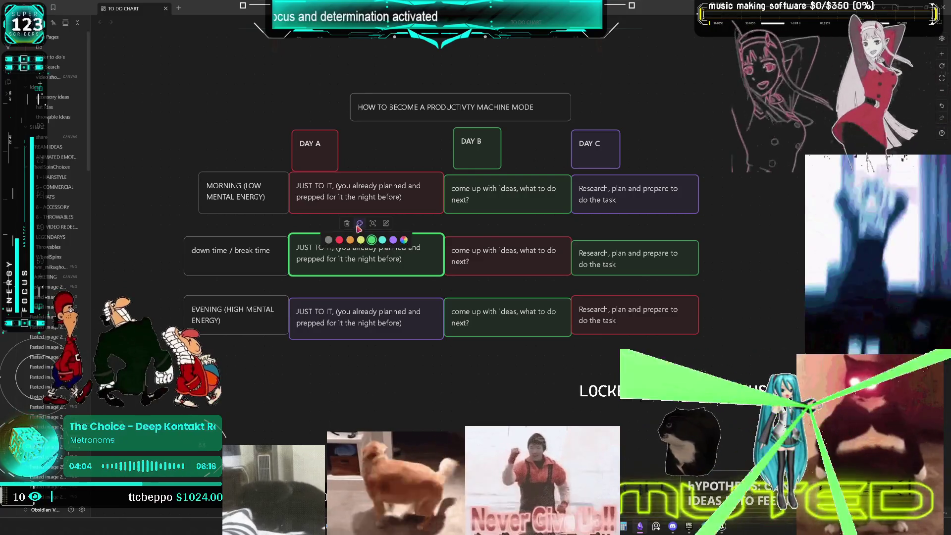
{"action": "left_click", "coordinate": [389, 244]}
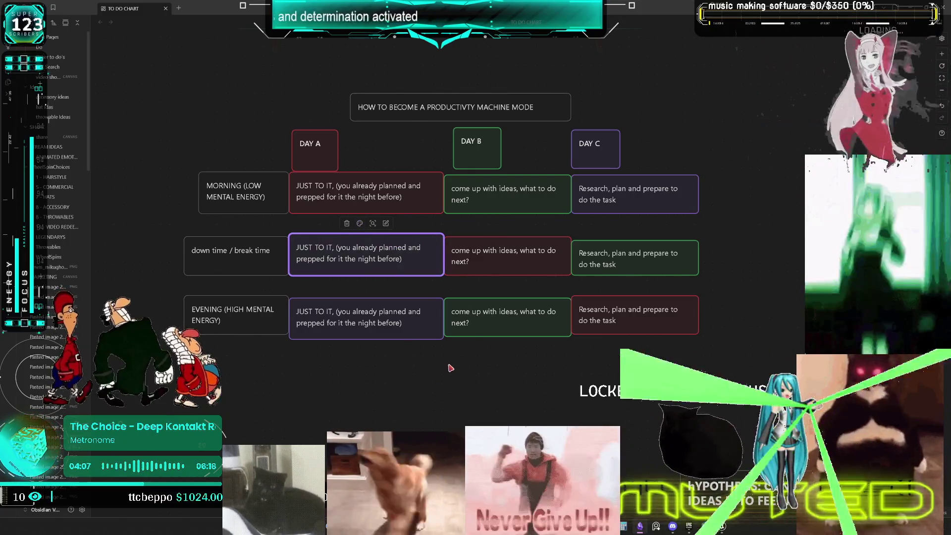
{"action": "left_click", "coordinate": [448, 367]}
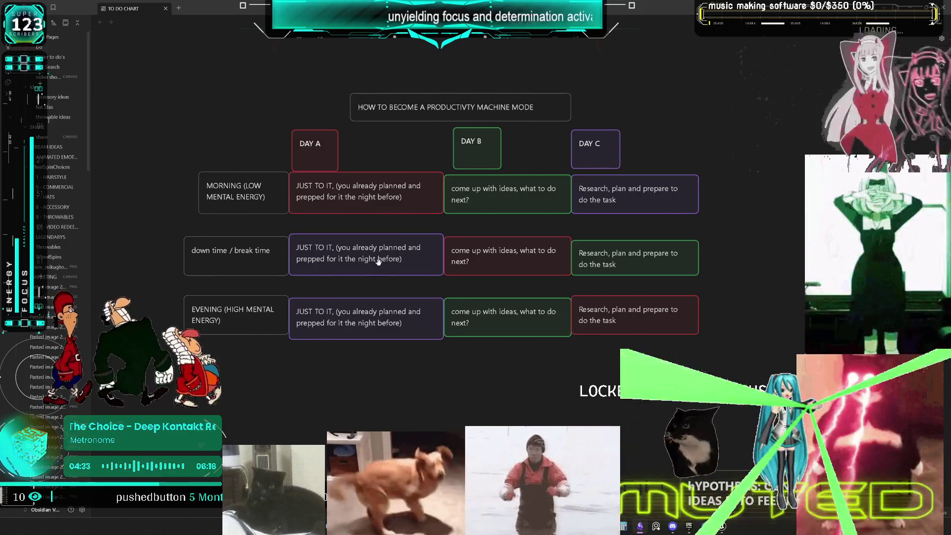
{"action": "left_click", "coordinate": [378, 261]}
{"action": "left_click", "coordinate": [360, 223]}
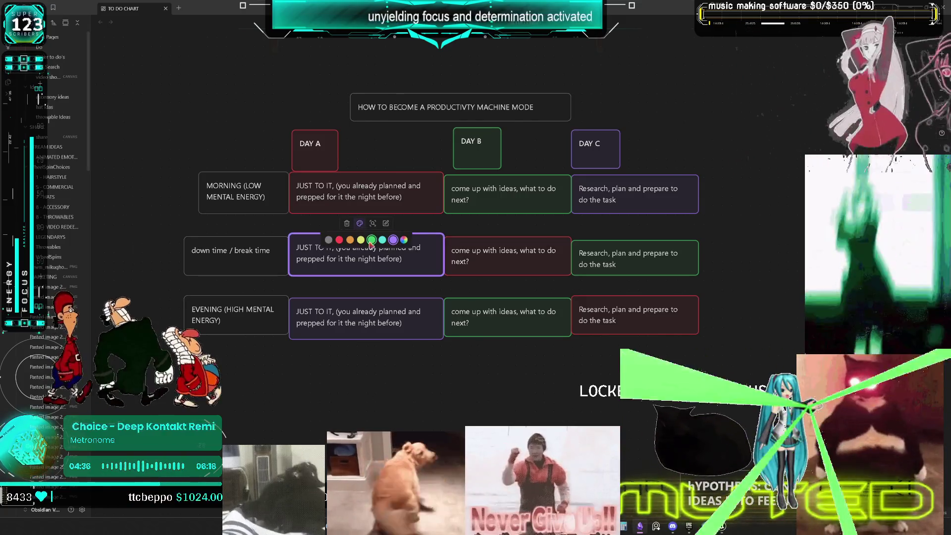
{"action": "left_click", "coordinate": [371, 243]}
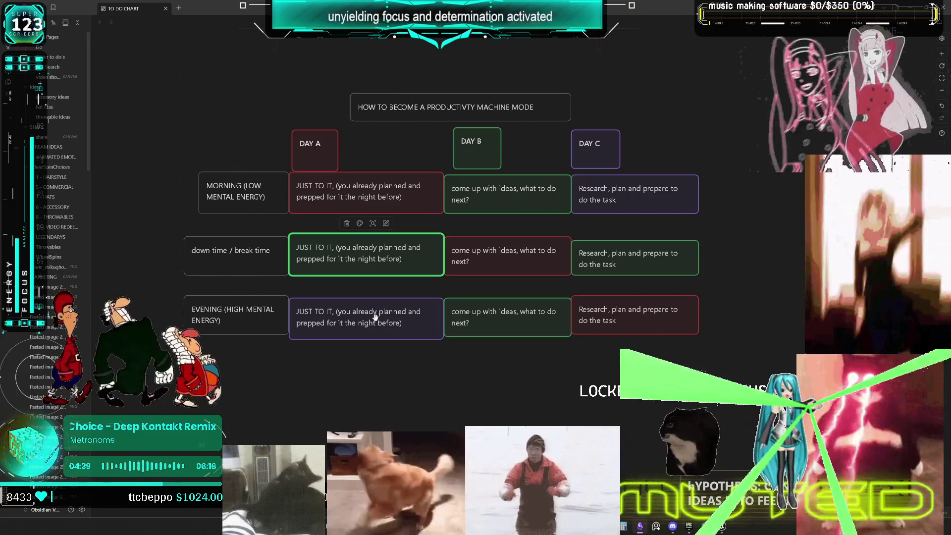
{"action": "left_click", "coordinate": [362, 379]}
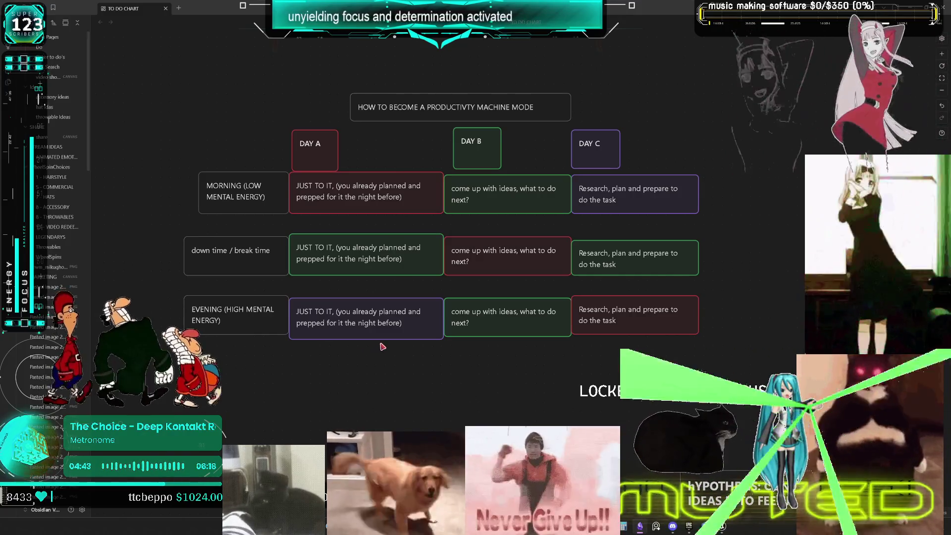
{"action": "mouse_move", "coordinate": [485, 351]}
{"action": "left_mouse_down"}
{"action": "mouse_move", "coordinate": [402, 377]}
{"action": "mouse_move", "coordinate": [415, 397]}
{"action": "left_mouse_up"}
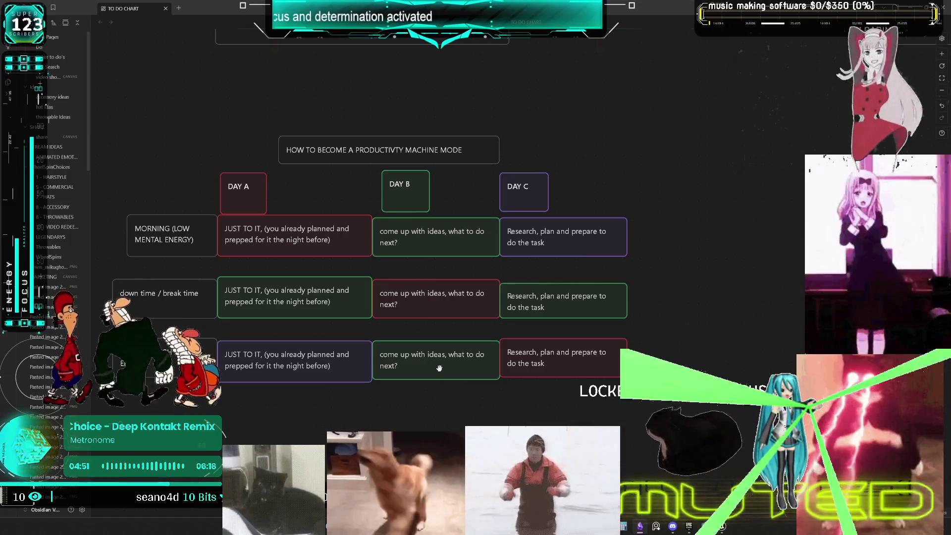
- Switch the Day B morning 'come up with ideas' card's outline to purple
{"action": "left_click", "coordinate": [413, 243]}
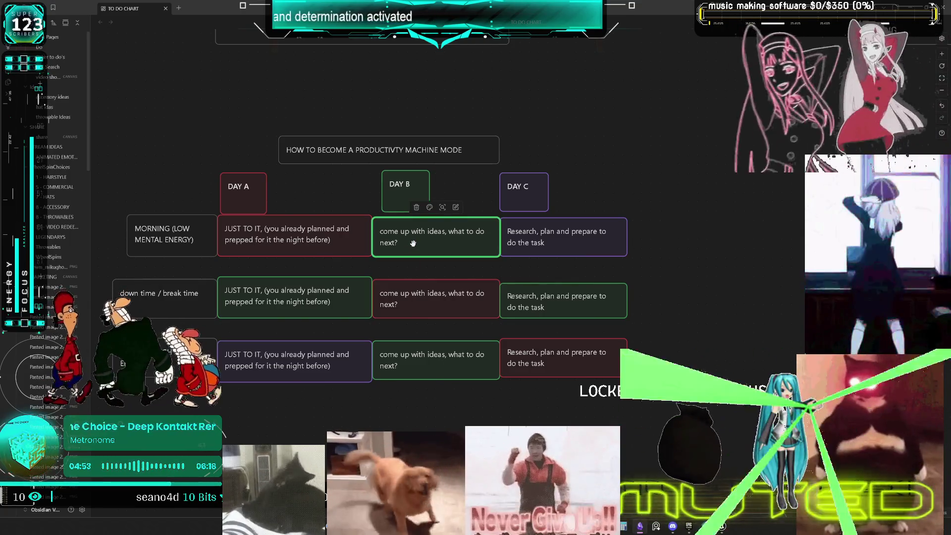
{"action": "left_click", "coordinate": [430, 207]}
{"action": "left_click", "coordinate": [468, 226]}
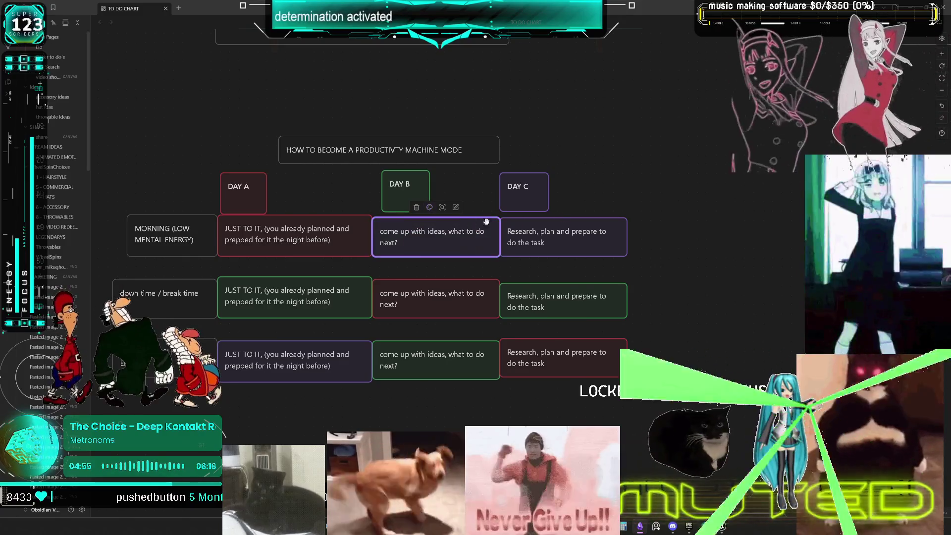
{"action": "left_click", "coordinate": [675, 209]}
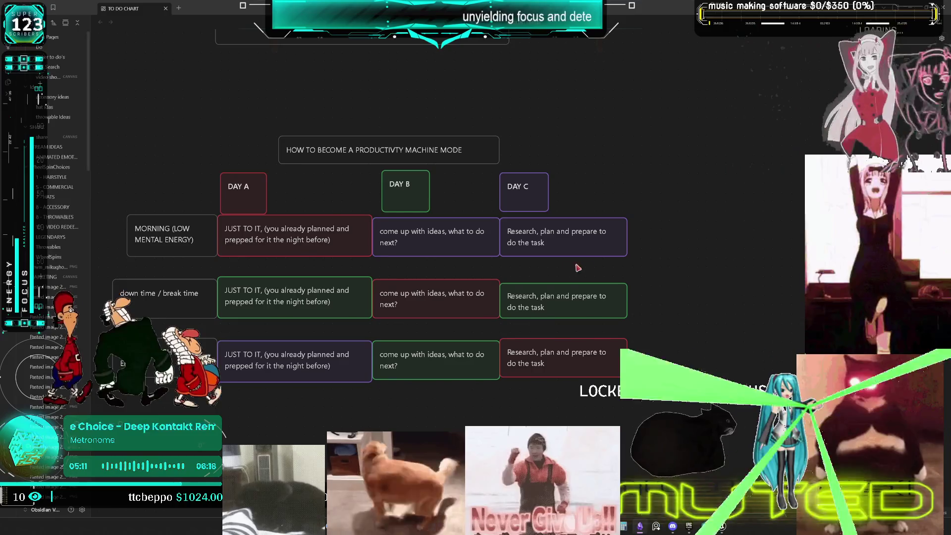
{"action": "scroll", "coordinate": [647, 260], "scroll_direction": "up", "scroll_amount": 1}
{"action": "left_click_drag", "start_coordinate": [647, 260], "coordinate": [660, 289]}
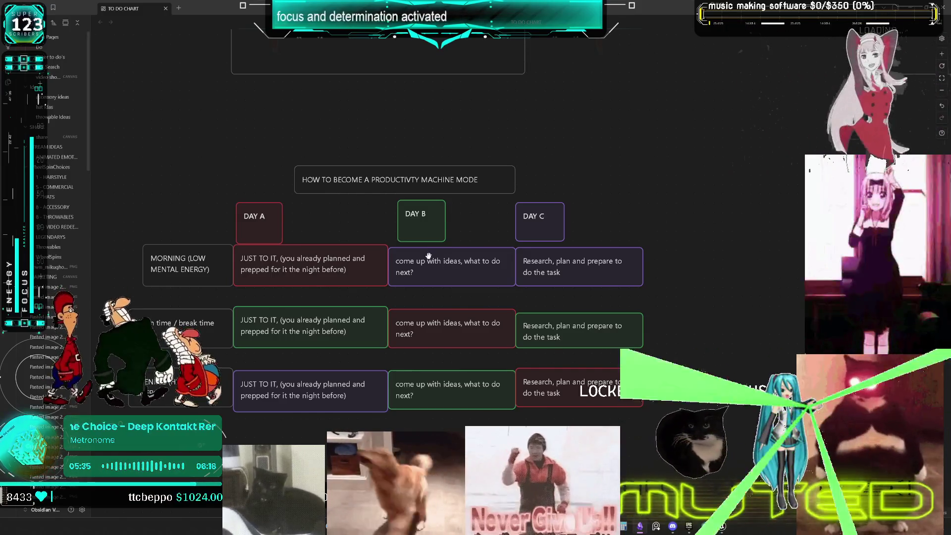
- Outline the Day B and Day C morning cards in red
{"action": "left_click", "coordinate": [344, 262]}
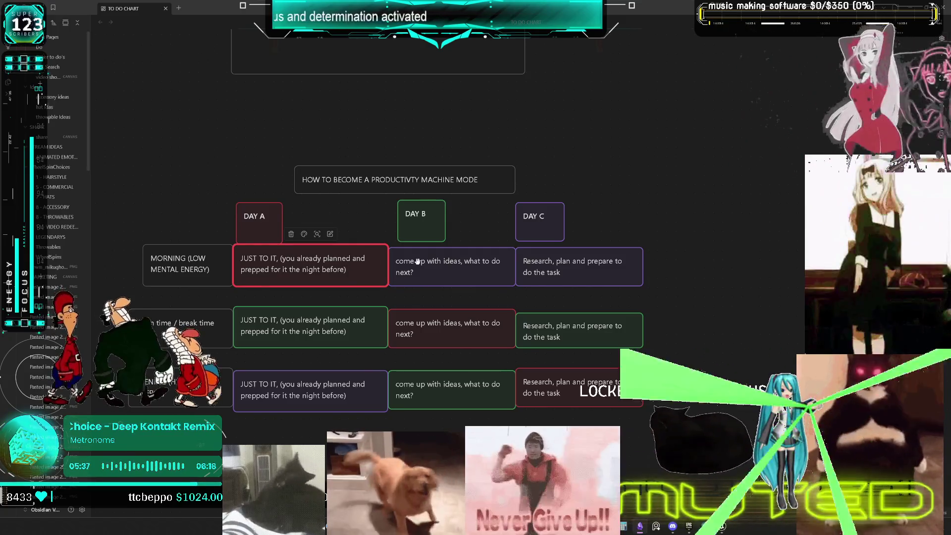
{"action": "left_click", "coordinate": [418, 261]}
{"action": "left_click", "coordinate": [446, 237]}
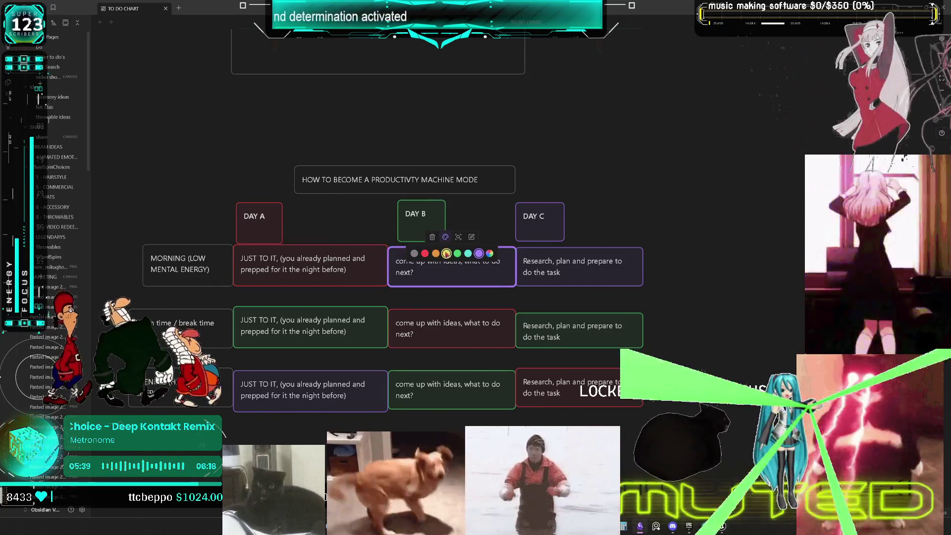
{"action": "left_click", "coordinate": [425, 253]}
{"action": "left_click", "coordinate": [570, 271]}
{"action": "left_click", "coordinate": [573, 237]}
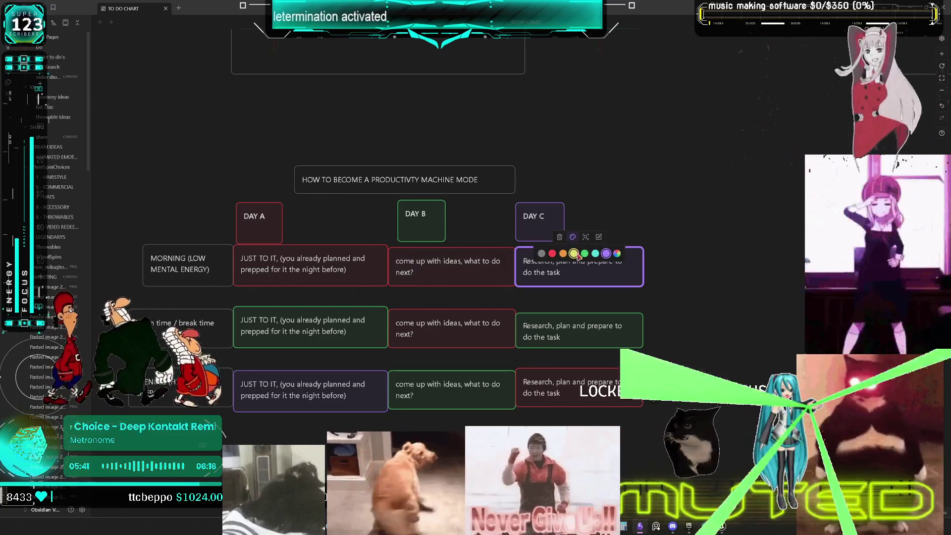
{"action": "left_click", "coordinate": [552, 253]}
{"action": "left_click", "coordinate": [738, 270]}
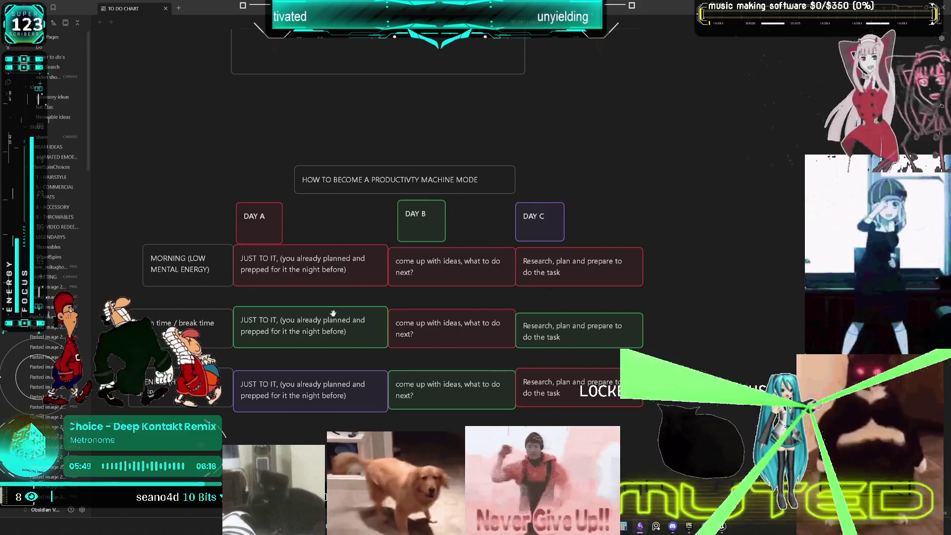
- Make the Day A and Day C break-time cards and the bottom Day A and Day B cards red
{"action": "left_click", "coordinate": [333, 313]}
{"action": "left_click", "coordinate": [304, 296]}
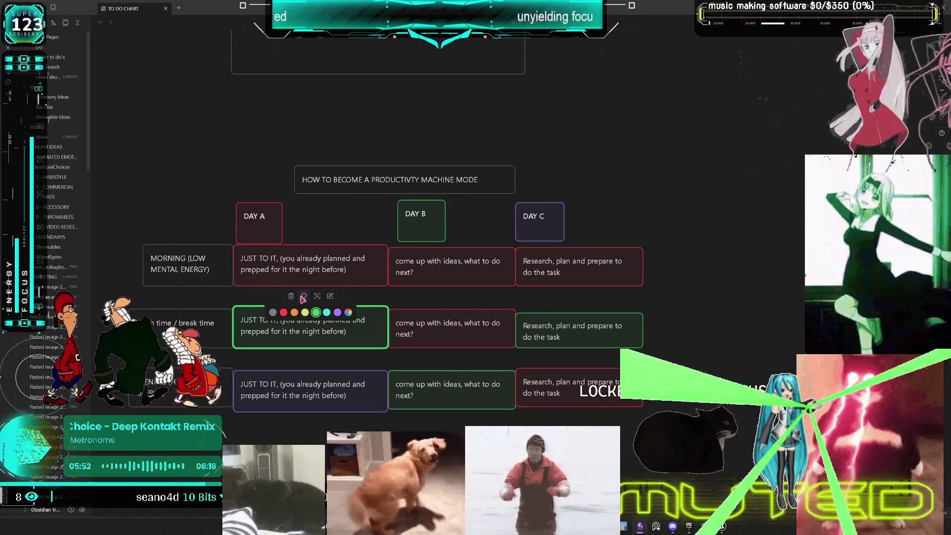
{"action": "left_click", "coordinate": [283, 313]}
{"action": "left_click", "coordinate": [562, 342]}
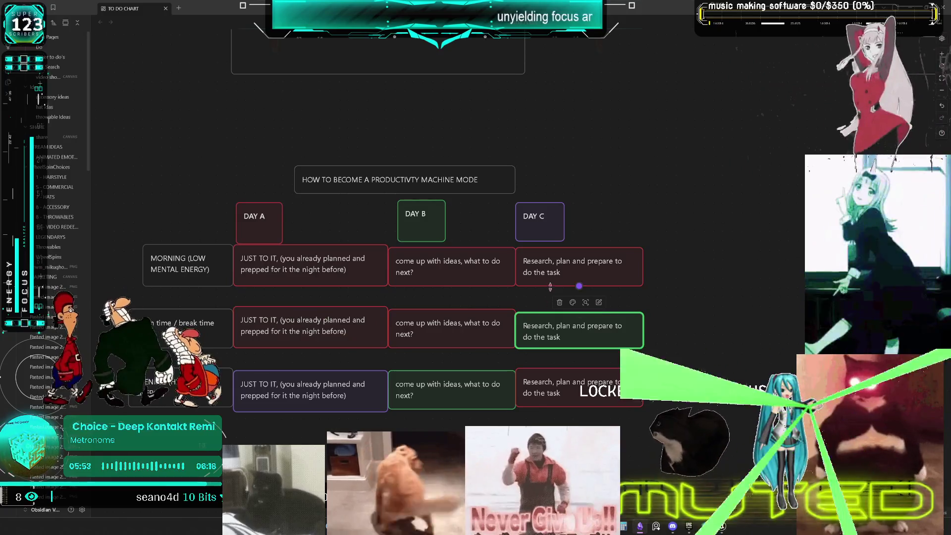
{"action": "left_click", "coordinate": [572, 303]}
{"action": "left_click", "coordinate": [551, 320]}
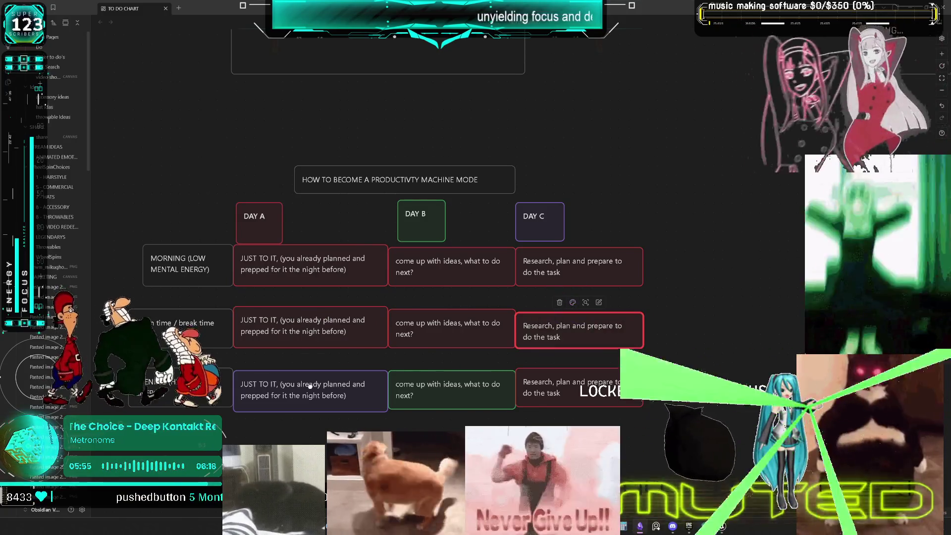
{"action": "left_click", "coordinate": [329, 387]}
{"action": "left_click", "coordinate": [305, 360]}
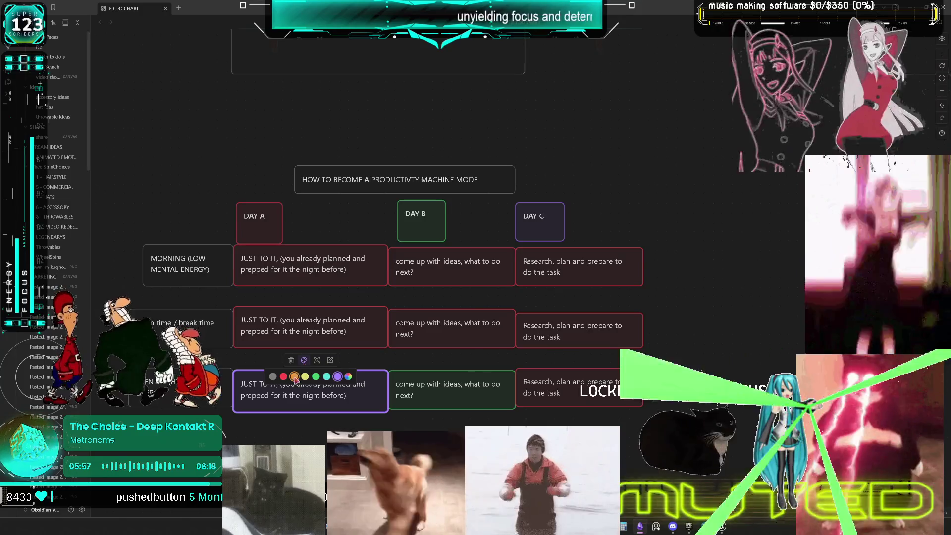
{"action": "left_click", "coordinate": [289, 378]}
{"action": "left_click", "coordinate": [446, 393]}
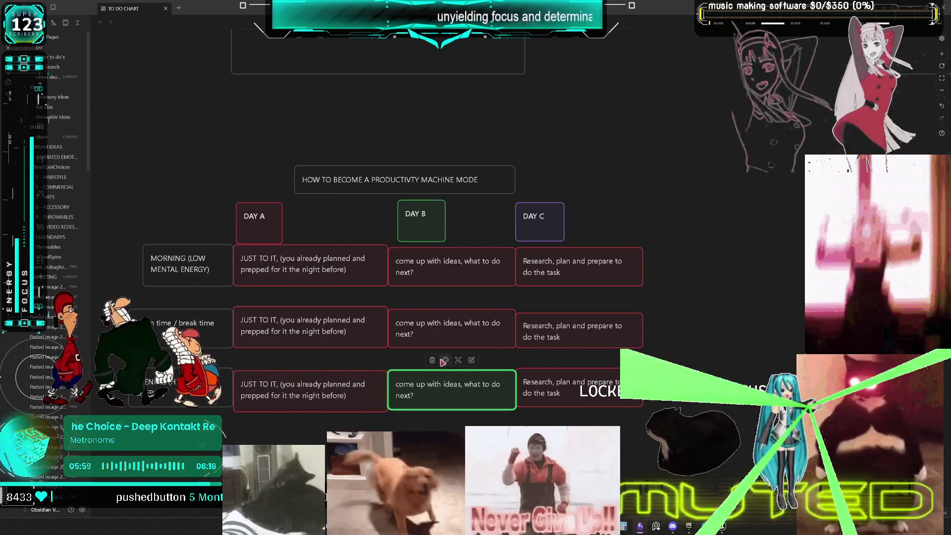
{"action": "left_click", "coordinate": [445, 360]}
{"action": "left_click", "coordinate": [425, 377]}
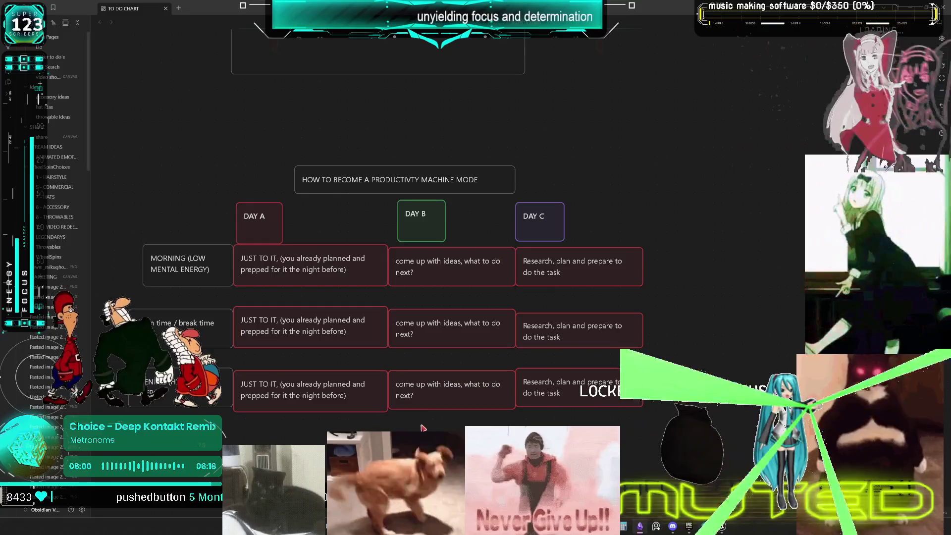
- Colour the Day B morning, middle-row and evening cards green
{"action": "left_click_drag", "start_coordinate": [223, 200], "coordinate": [341, 190]}
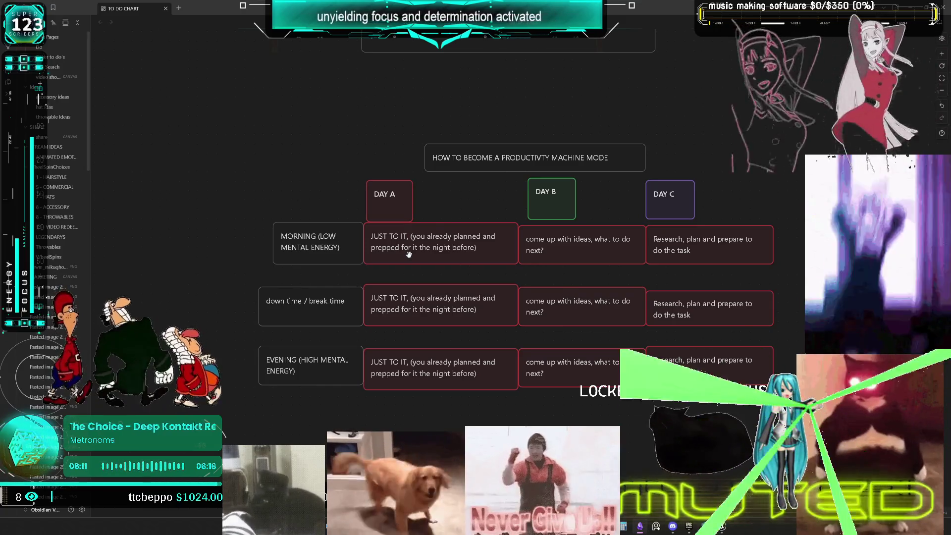
{"action": "mouse_move", "coordinate": [439, 207]}
{"action": "left_mouse_down"}
{"action": "mouse_move", "coordinate": [424, 219]}
{"action": "mouse_move", "coordinate": [424, 243]}
{"action": "left_mouse_up"}
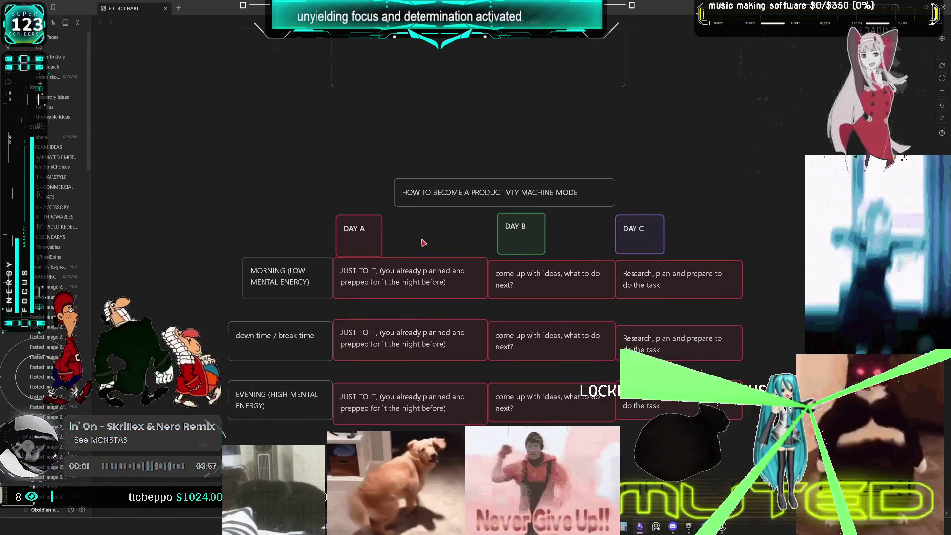
{"action": "left_click", "coordinate": [412, 337]}
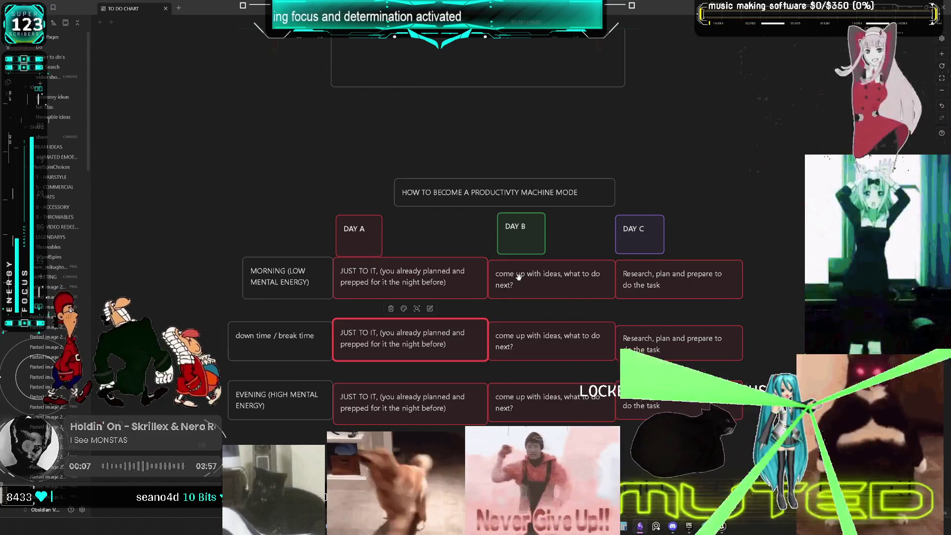
{"action": "left_click", "coordinate": [518, 277]}
{"action": "left_click", "coordinate": [545, 250]}
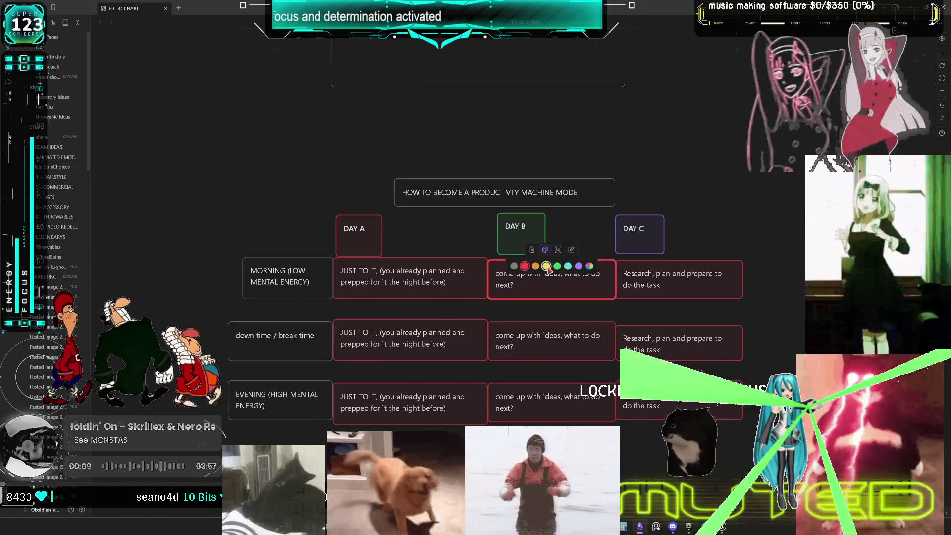
{"action": "left_click", "coordinate": [552, 267]}
{"action": "left_click", "coordinate": [544, 326]}
{"action": "left_click", "coordinate": [545, 311]}
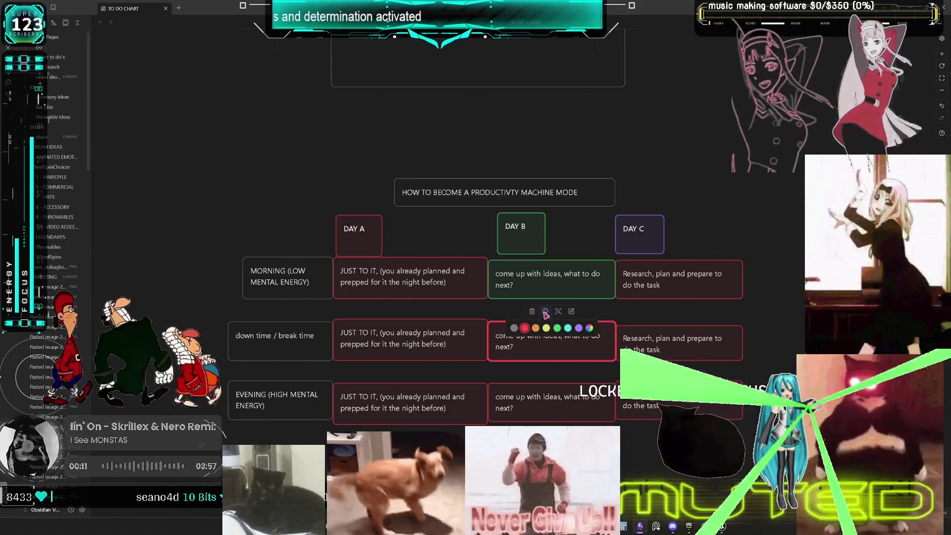
{"action": "left_click", "coordinate": [553, 330]}
{"action": "left_click", "coordinate": [549, 396]}
{"action": "left_click", "coordinate": [545, 373]}
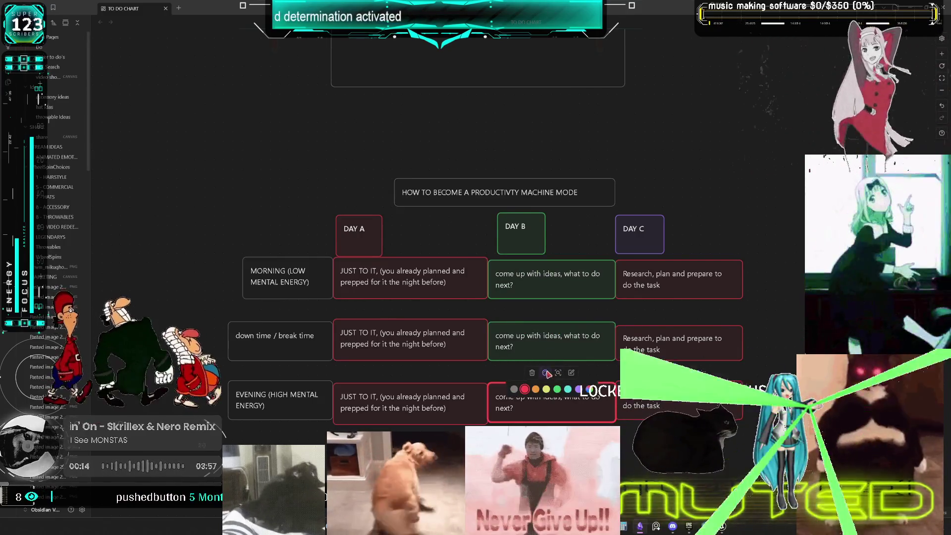
{"action": "left_click", "coordinate": [554, 391]}
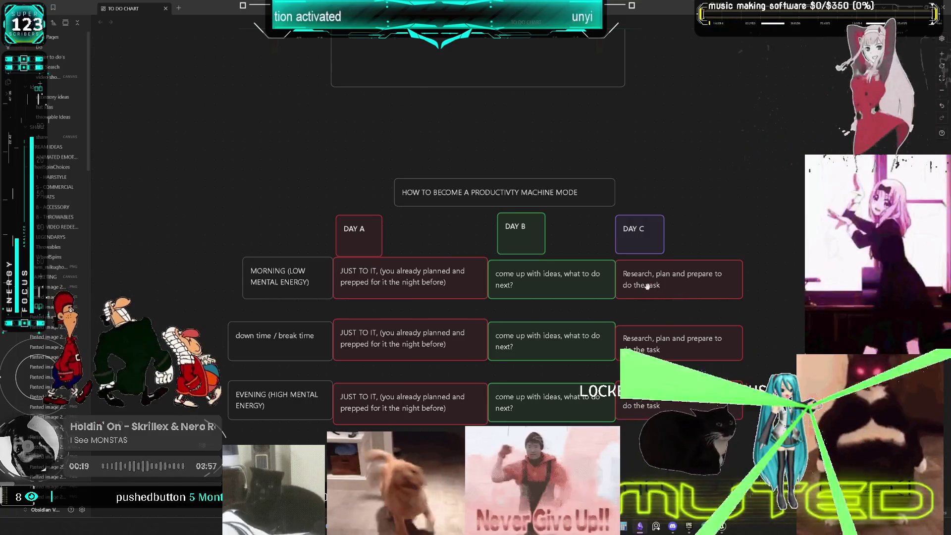
- Colour the Day C morning and down-time cards purple
{"action": "left_click", "coordinate": [621, 283]}
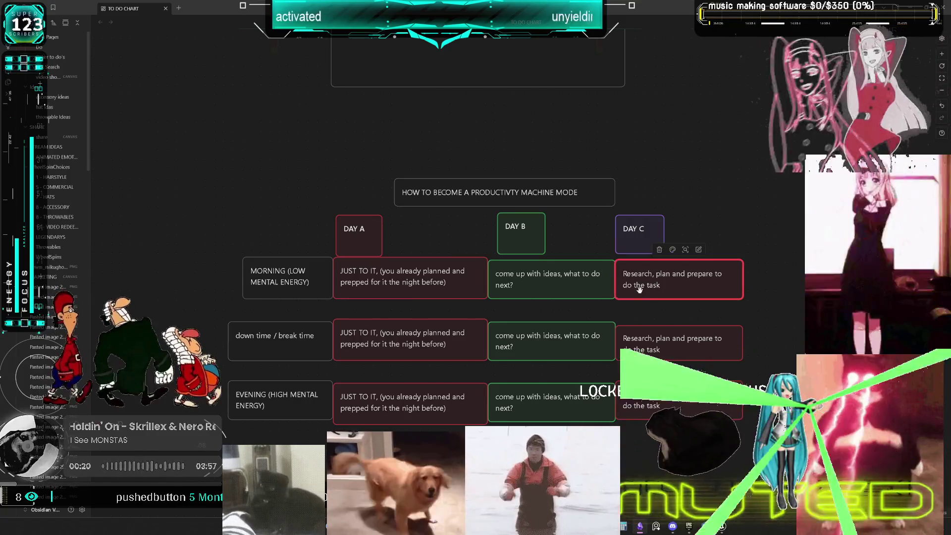
{"action": "left_click", "coordinate": [672, 250]}
{"action": "left_click", "coordinate": [706, 266]}
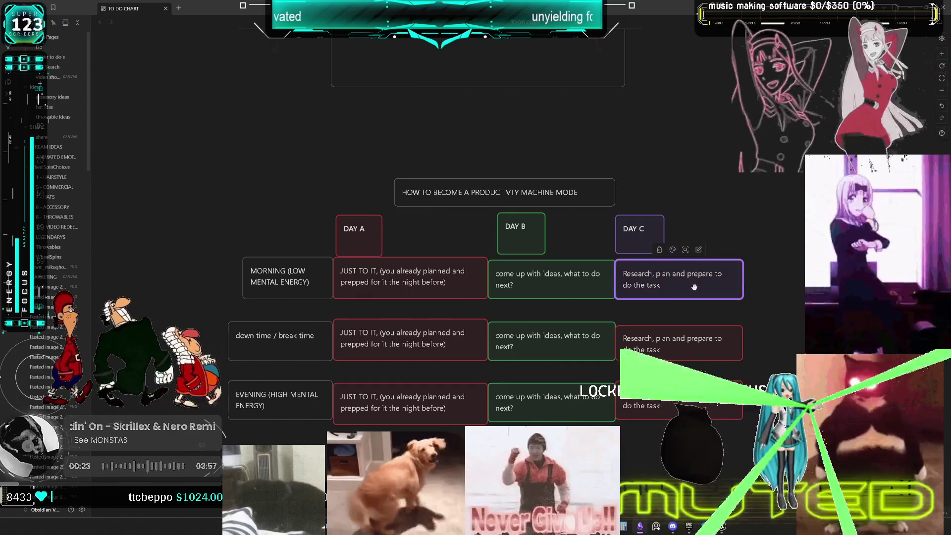
{"action": "left_click", "coordinate": [681, 337]}
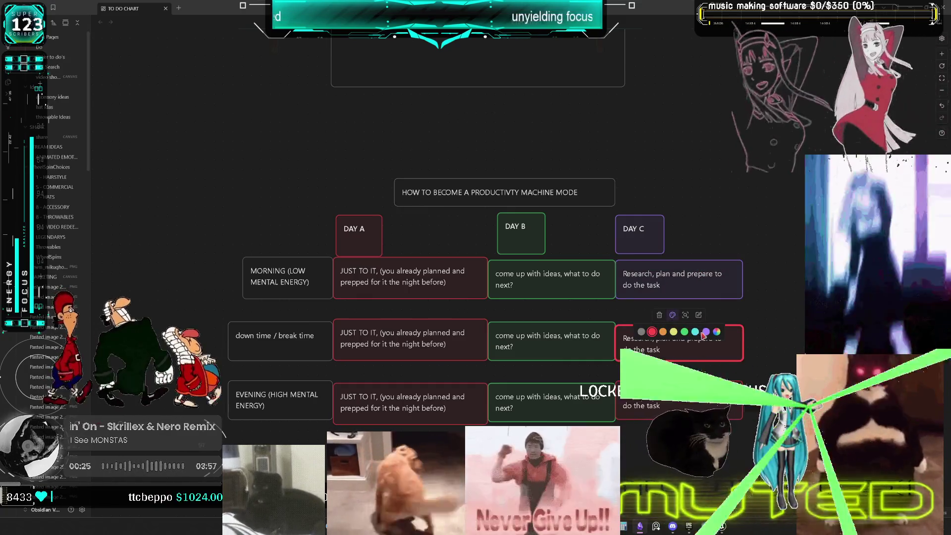
{"action": "left_click", "coordinate": [679, 384]}
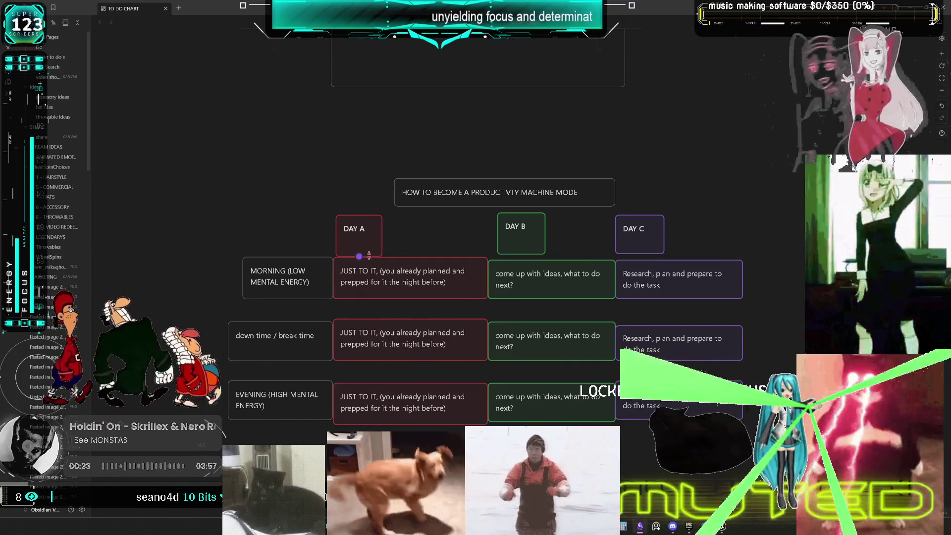
{"action": "left_click", "coordinate": [278, 278]}
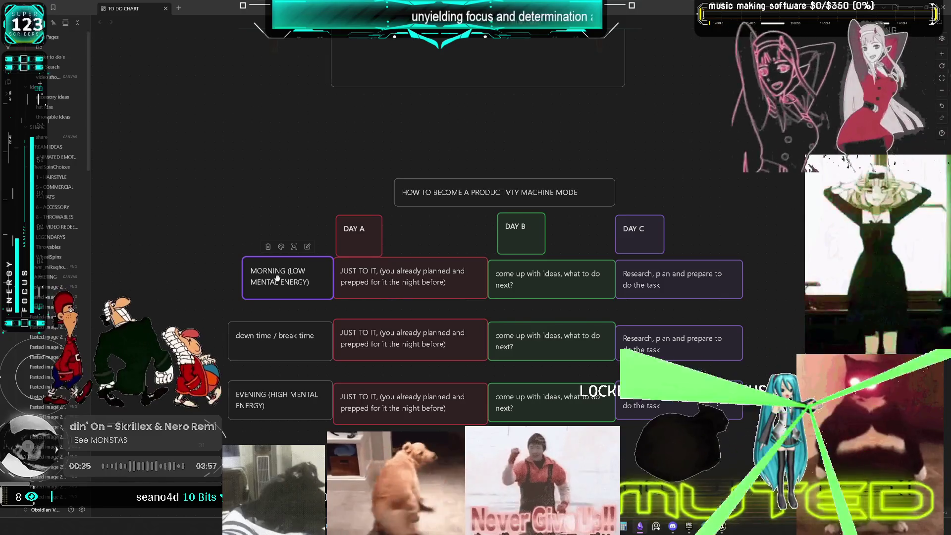
{"action": "left_click", "coordinate": [387, 277]}
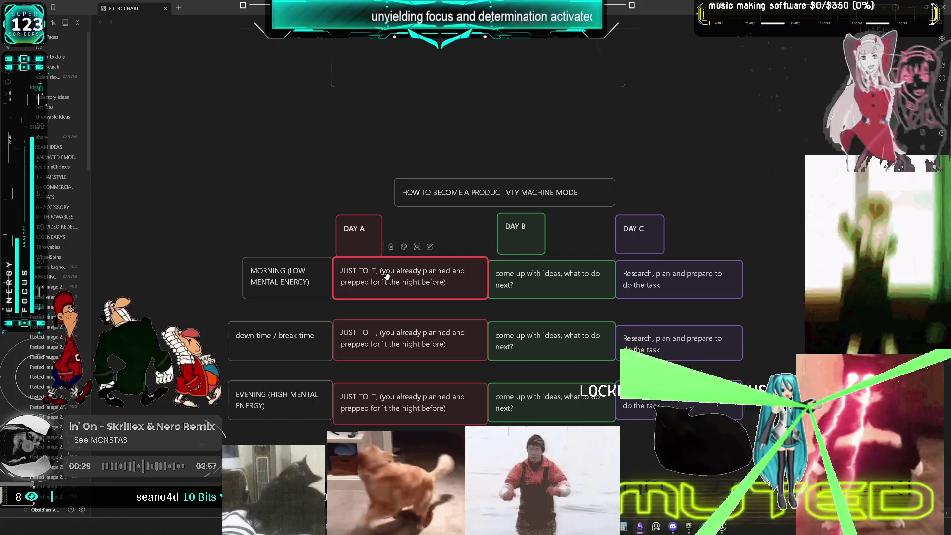
{"action": "left_click", "coordinate": [392, 237]}
{"action": "mouse_move", "coordinate": [404, 236]}
{"action": "left_mouse_down"}
{"action": "mouse_move", "coordinate": [434, 227]}
{"action": "mouse_move", "coordinate": [242, 266]}
{"action": "left_mouse_up"}
- Move the DAY cards to the row starts and MORNING, down time, EVENING into a top header row
{"action": "mouse_move", "coordinate": [571, 222]}
{"action": "left_mouse_down"}
{"action": "mouse_move", "coordinate": [227, 328]}
{"action": "mouse_move", "coordinate": [241, 328]}
{"action": "left_mouse_up"}
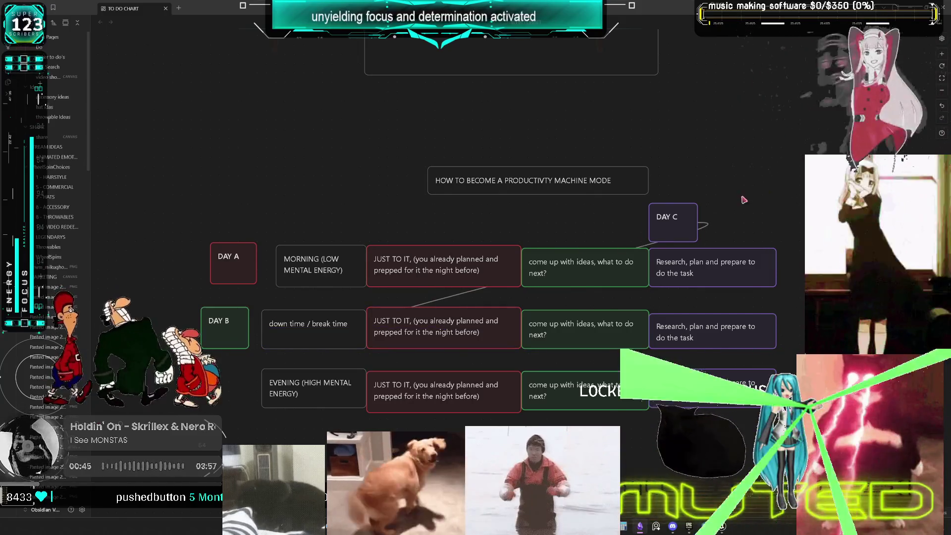
{"action": "mouse_move", "coordinate": [668, 220]}
{"action": "left_mouse_down"}
{"action": "mouse_move", "coordinate": [278, 381]}
{"action": "mouse_move", "coordinate": [220, 387]}
{"action": "left_mouse_up"}
{"action": "left_click_drag", "start_coordinate": [314, 270], "coordinate": [436, 226]}
{"action": "mouse_move", "coordinate": [301, 333]}
{"action": "left_mouse_down"}
{"action": "mouse_move", "coordinate": [560, 244]}
{"action": "mouse_move", "coordinate": [572, 224]}
{"action": "left_mouse_up"}
{"action": "mouse_move", "coordinate": [322, 388]}
{"action": "left_mouse_down"}
{"action": "mouse_move", "coordinate": [742, 223]}
{"action": "mouse_move", "coordinate": [731, 218]}
{"action": "left_mouse_up"}
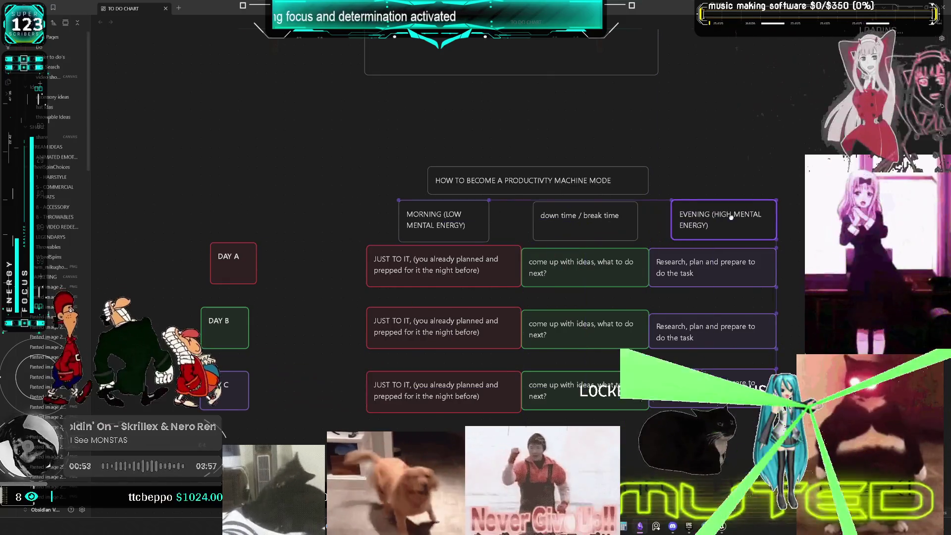
- Line up the DAY A, DAY B and DAY C labels beside the chart rows
{"action": "left_click_drag", "start_coordinate": [227, 272], "coordinate": [311, 274]}
{"action": "mouse_move", "coordinate": [227, 335]}
{"action": "left_mouse_down"}
{"action": "mouse_move", "coordinate": [343, 335]}
{"action": "mouse_move", "coordinate": [321, 336]}
{"action": "left_mouse_up"}
{"action": "left_click_drag", "start_coordinate": [224, 390], "coordinate": [318, 388]}
- Outline the DAY A, DAY B and DAY C row labels in yellow
{"action": "left_click", "coordinate": [313, 272]}
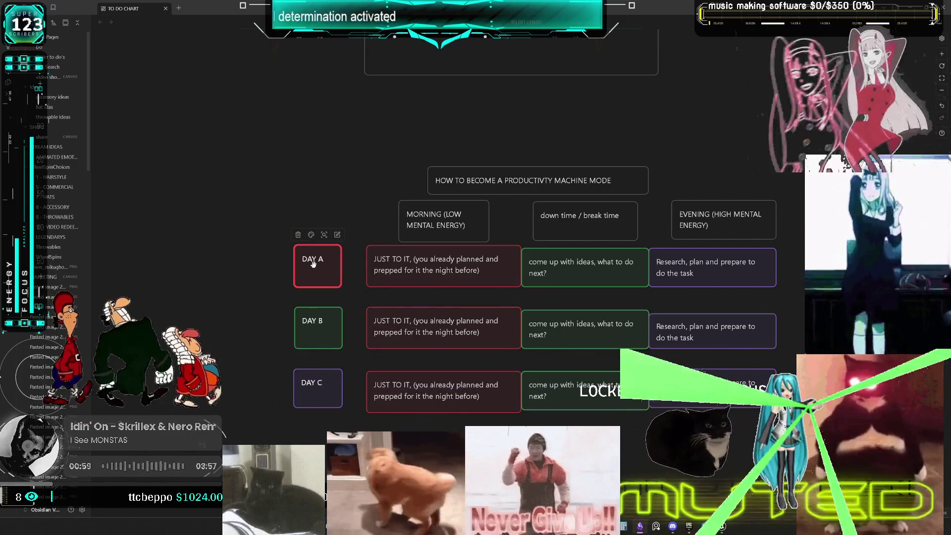
{"action": "left_click", "coordinate": [311, 234]}
{"action": "left_click", "coordinate": [317, 254]}
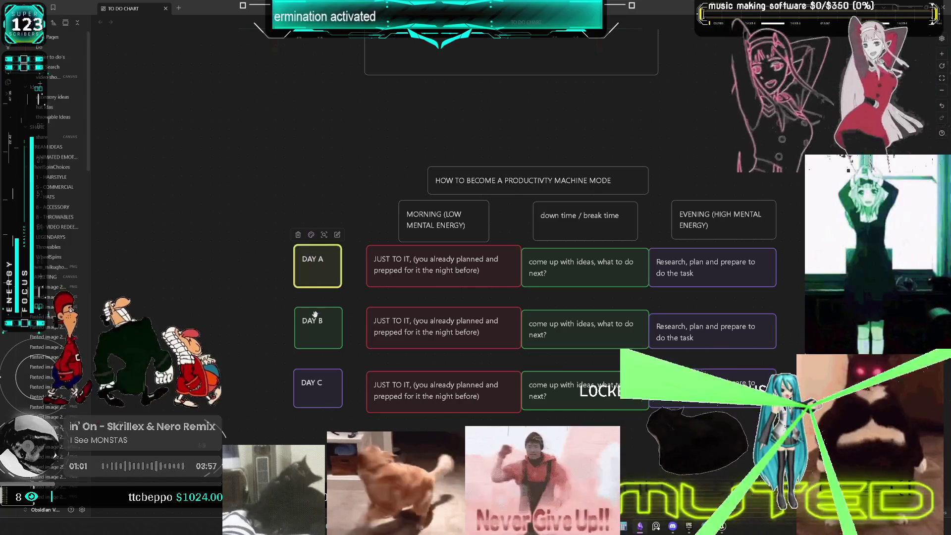
{"action": "left_click", "coordinate": [315, 314]}
{"action": "left_click", "coordinate": [312, 296]}
{"action": "left_click", "coordinate": [310, 313]}
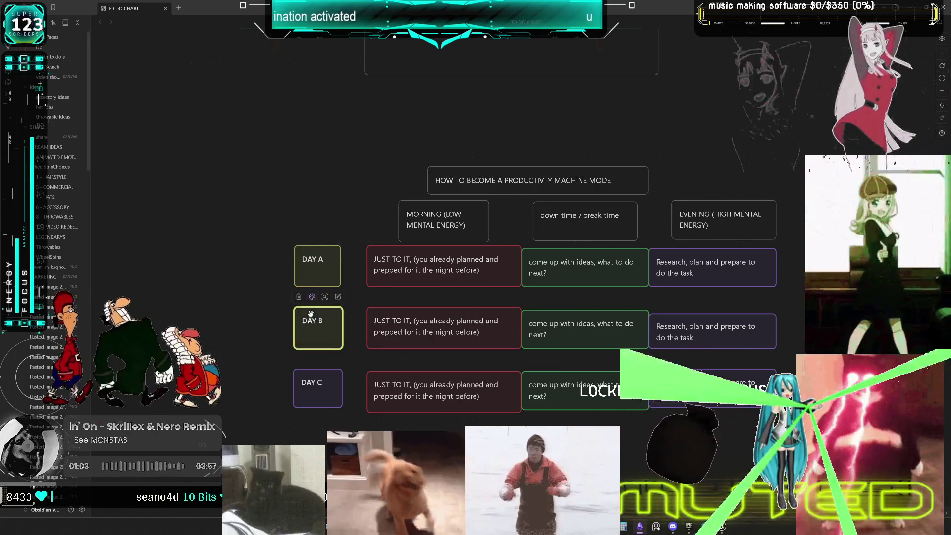
{"action": "left_click", "coordinate": [315, 383]}
{"action": "left_click", "coordinate": [311, 358]}
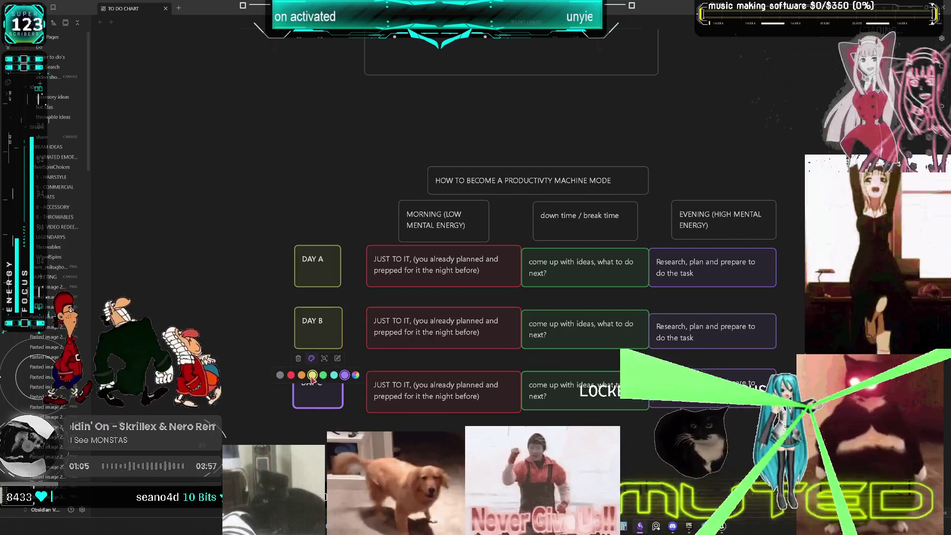
{"action": "left_click", "coordinate": [312, 375]}
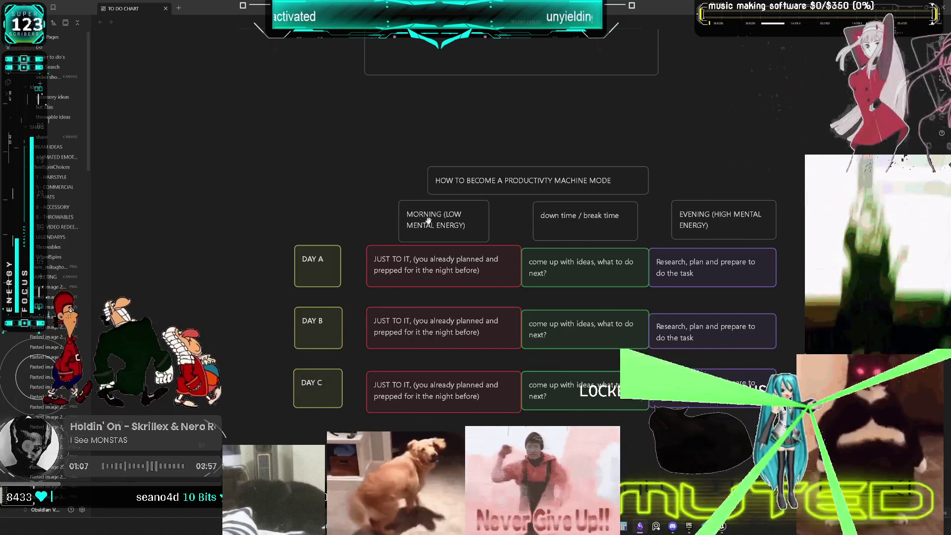
- Make the MORNING header card cyan and bring up the down time card's colour choices
{"action": "left_click", "coordinate": [428, 220]}
{"action": "left_click", "coordinate": [437, 190]}
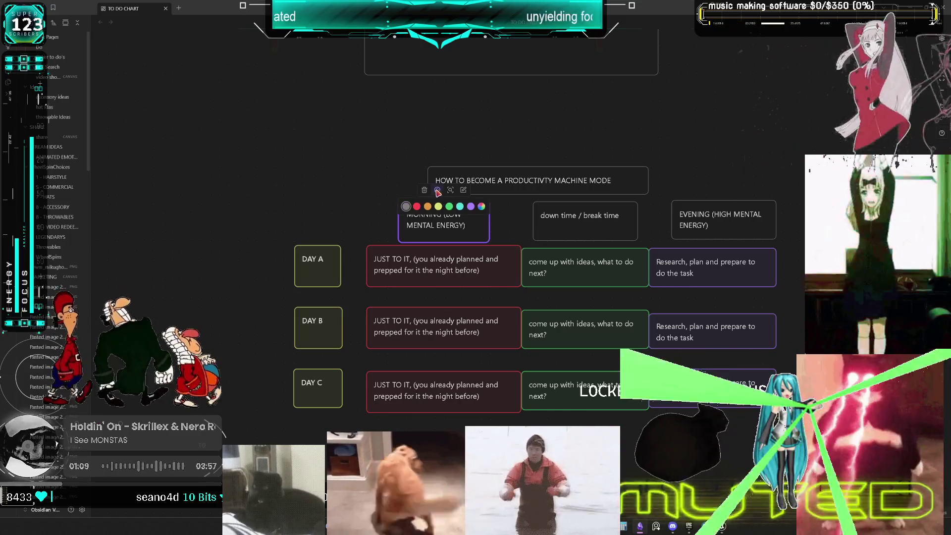
{"action": "left_click", "coordinate": [460, 206]}
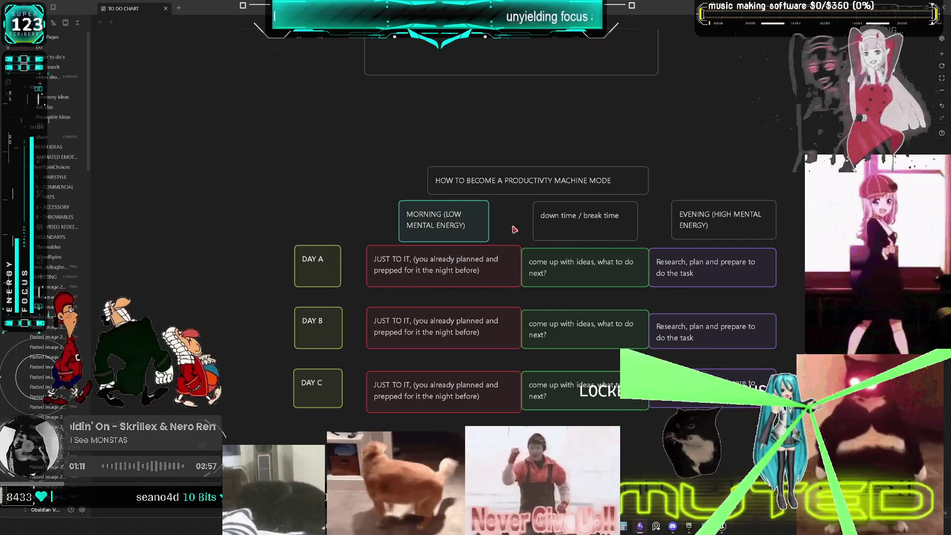
{"action": "left_click", "coordinate": [571, 222]}
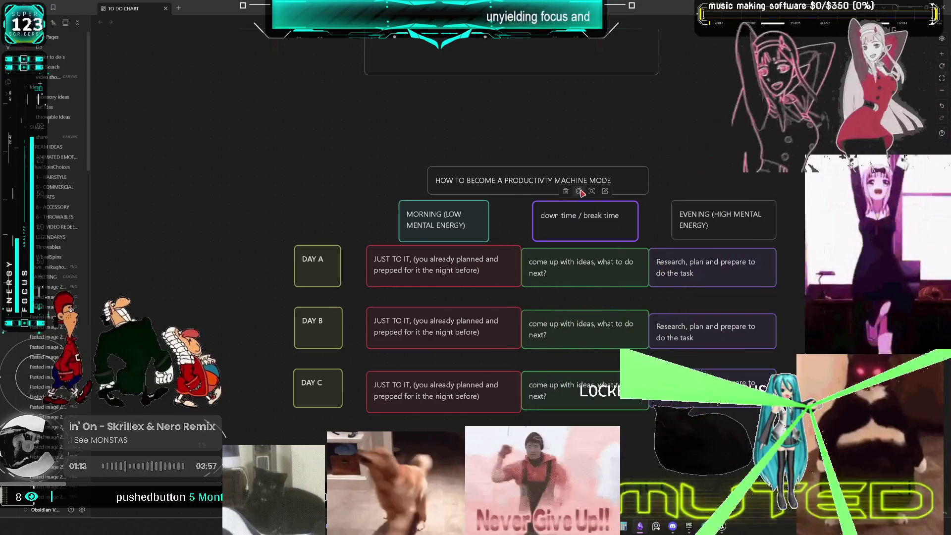
{"action": "left_click", "coordinate": [579, 192]}
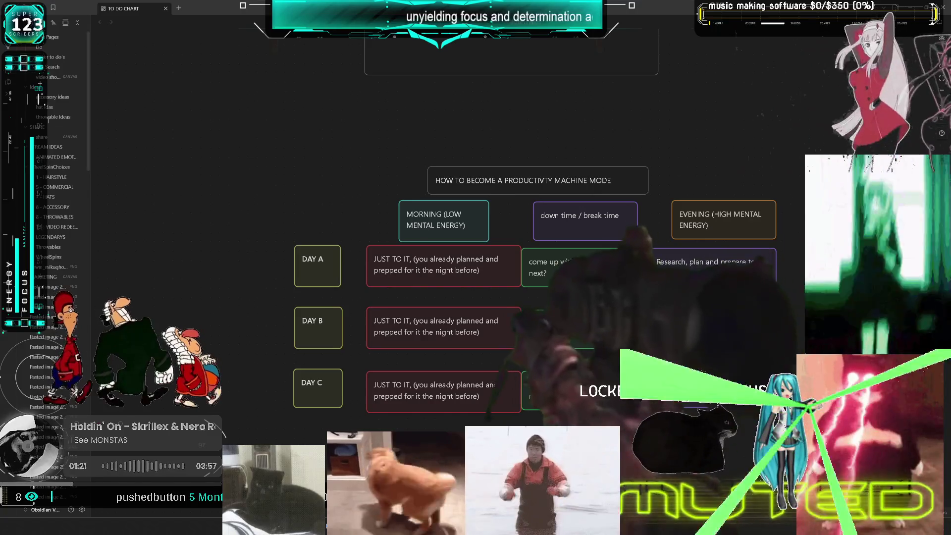
{"action": "scroll", "coordinate": [788, 268], "scroll_direction": "up", "scroll_amount": 1}
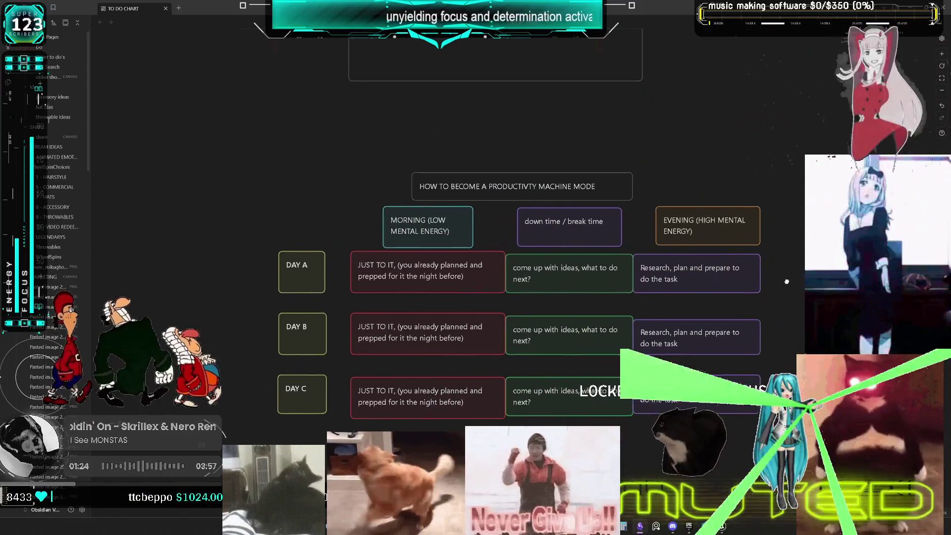
{"action": "scroll", "coordinate": [802, 283], "scroll_direction": "down", "scroll_amount": 1}
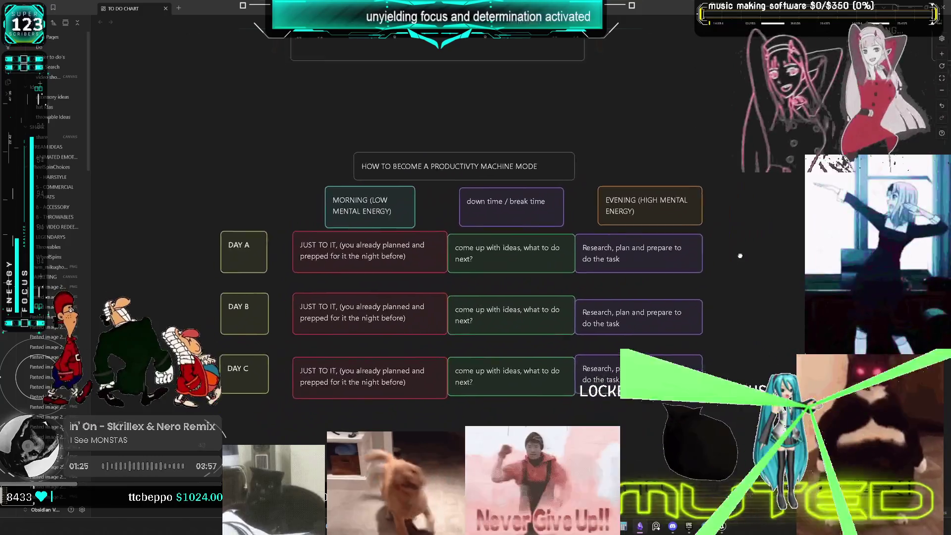
{"action": "scroll", "coordinate": [781, 250], "scroll_direction": "down", "scroll_amount": 1}
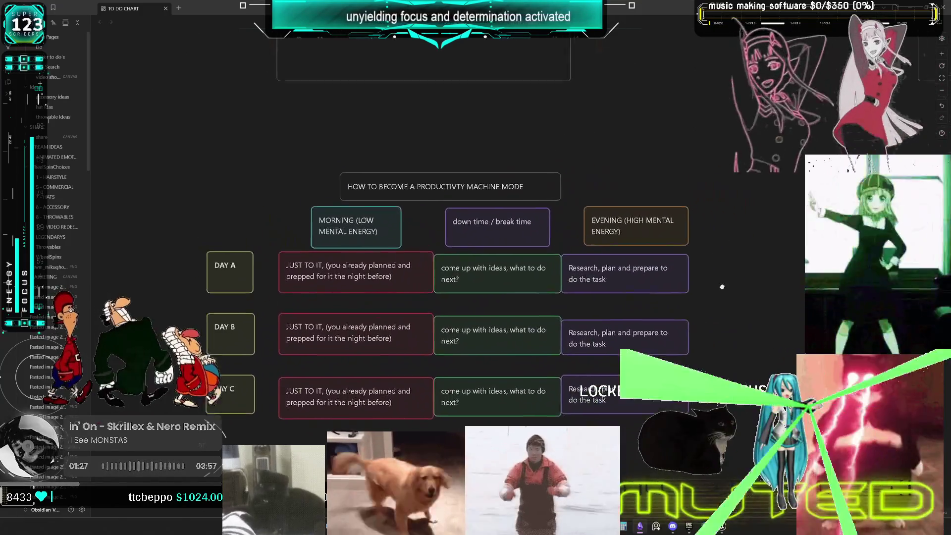
{"action": "mouse_move", "coordinate": [760, 237]}
{"action": "left_mouse_down"}
{"action": "mouse_move", "coordinate": [688, 267]}
{"action": "mouse_move", "coordinate": [701, 291]}
{"action": "mouse_move", "coordinate": [770, 313]}
{"action": "mouse_move", "coordinate": [679, 270]}
{"action": "mouse_move", "coordinate": [689, 278]}
{"action": "mouse_move", "coordinate": [788, 218]}
{"action": "mouse_move", "coordinate": [788, 243]}
{"action": "mouse_move", "coordinate": [693, 230]}
{"action": "mouse_move", "coordinate": [763, 213]}
{"action": "mouse_move", "coordinate": [788, 223]}
{"action": "mouse_move", "coordinate": [785, 248]}
{"action": "mouse_move", "coordinate": [676, 274]}
{"action": "mouse_move", "coordinate": [723, 252]}
{"action": "mouse_move", "coordinate": [718, 292]}
{"action": "mouse_move", "coordinate": [604, 277]}
{"action": "left_mouse_up"}
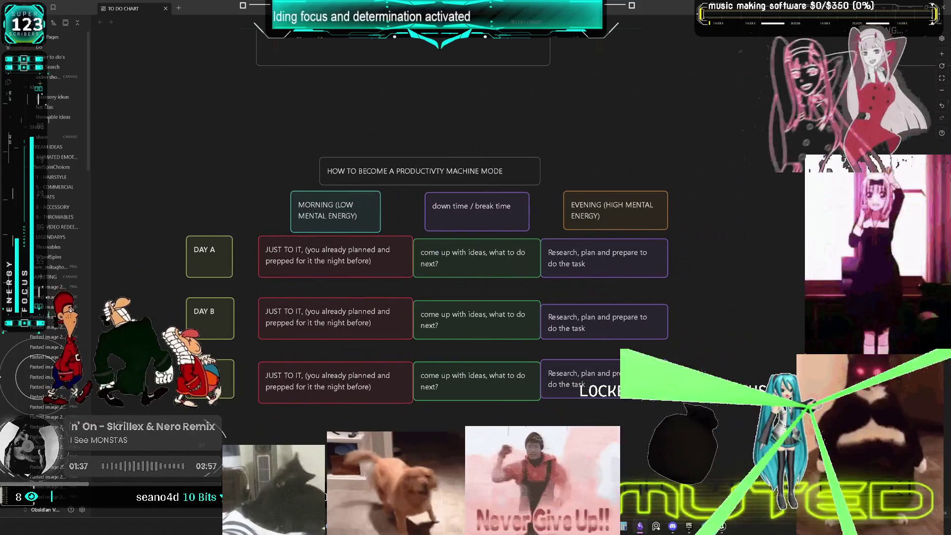
{"action": "scroll", "coordinate": [535, 297], "scroll_direction": "down", "scroll_amount": 1}
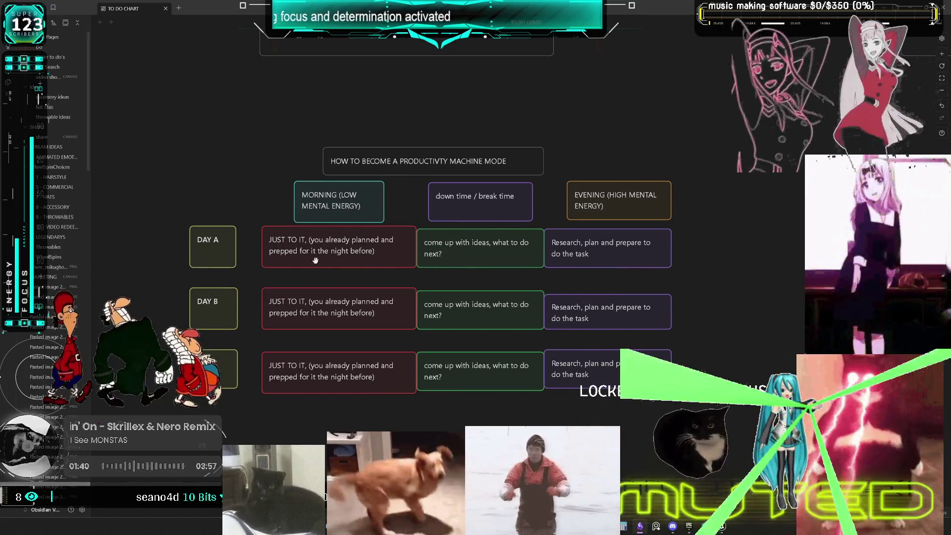
{"action": "left_click", "coordinate": [346, 204]}
{"action": "left_click", "coordinate": [212, 251]}
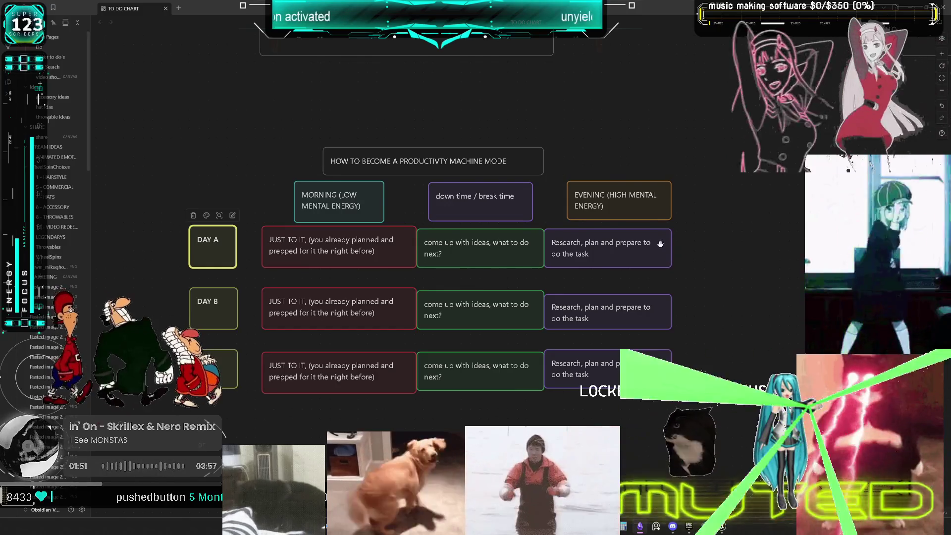
- Select the EVENING column and raise the productivity-machine title card above the headers
{"action": "mouse_move", "coordinate": [661, 456]}
{"action": "left_mouse_down"}
{"action": "mouse_move", "coordinate": [625, 270]}
{"action": "mouse_move", "coordinate": [622, 176]}
{"action": "mouse_move", "coordinate": [634, 208]}
{"action": "mouse_move", "coordinate": [649, 208]}
{"action": "left_mouse_up"}
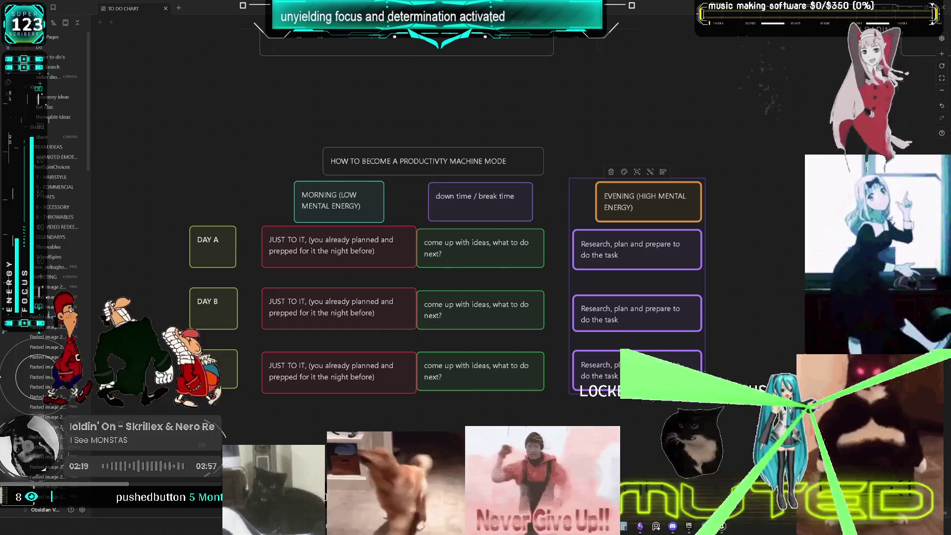
{"action": "left_click_drag", "start_coordinate": [366, 119], "coordinate": [410, 179]}
{"action": "left_click_drag", "start_coordinate": [437, 220], "coordinate": [484, 155]}
{"action": "left_click", "coordinate": [258, 308]}
{"action": "mouse_move", "coordinate": [258, 307]}
{"action": "left_mouse_down"}
{"action": "mouse_move", "coordinate": [264, 286]}
{"action": "mouse_move", "coordinate": [304, 266]}
{"action": "mouse_move", "coordinate": [289, 270]}
{"action": "mouse_move", "coordinate": [260, 311]}
{"action": "left_mouse_up"}
{"action": "left_click", "coordinate": [615, 259]}
- Select the Day B and Day C task cards and delete them
{"action": "scroll", "coordinate": [484, 241], "scroll_direction": "left", "scroll_amount": 5}
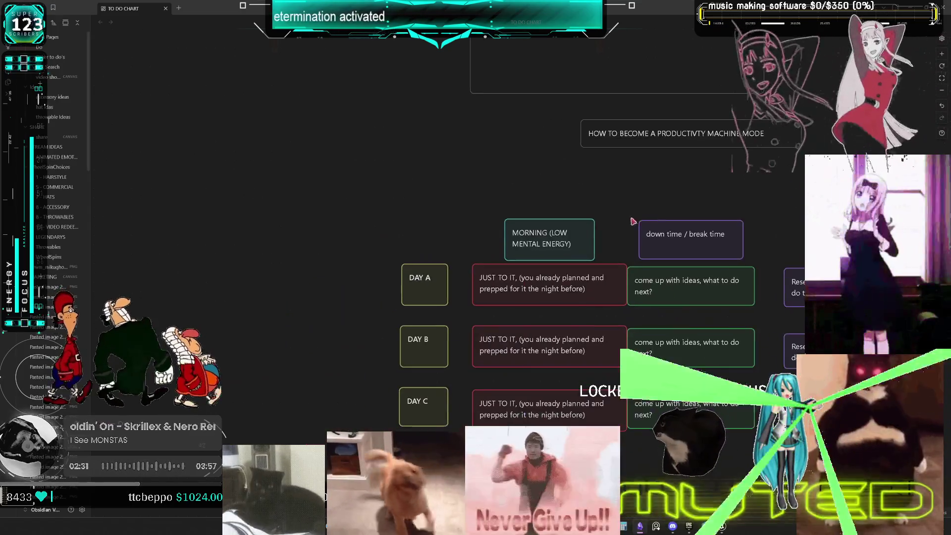
{"action": "left_click_drag", "start_coordinate": [539, 226], "coordinate": [392, 239]}
{"action": "scroll", "coordinate": [721, 337], "scroll_direction": "down", "scroll_amount": 3}
{"action": "mouse_move", "coordinate": [758, 397]}
{"action": "left_mouse_down"}
{"action": "mouse_move", "coordinate": [425, 265]}
{"action": "mouse_move", "coordinate": [392, 238]}
{"action": "mouse_move", "coordinate": [411, 273]}
{"action": "left_mouse_up"}
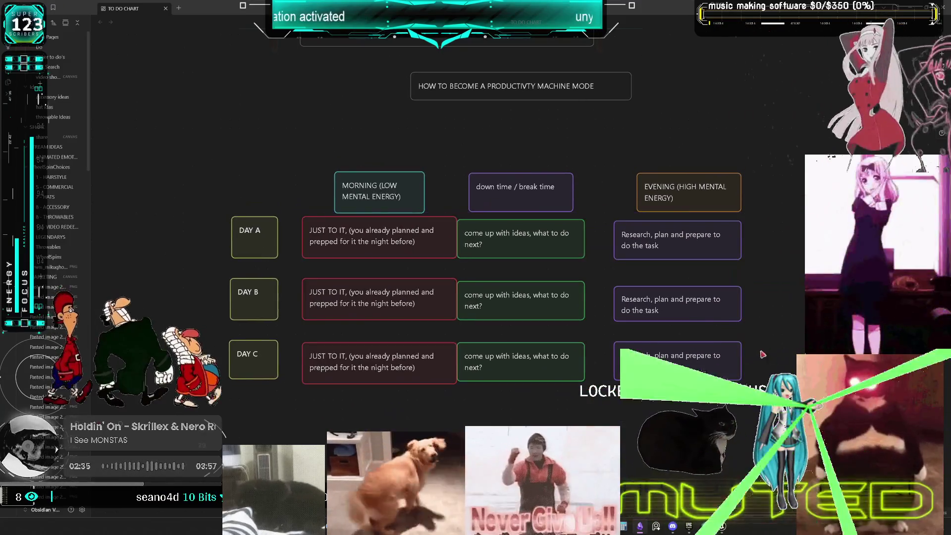
{"action": "left_click", "coordinate": [402, 296]}
{"action": "key", "text": "Delete"}
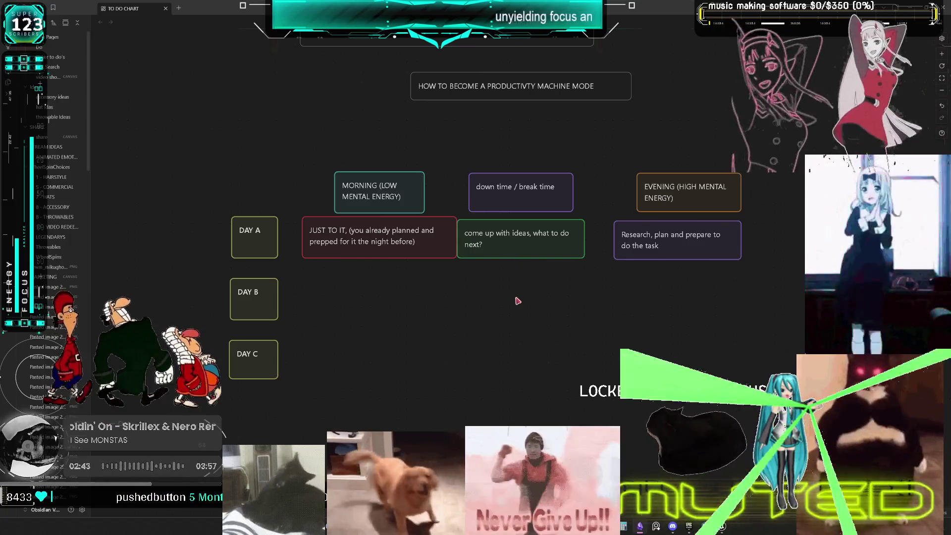
- Scroll around the canvas to check the remaining cards, including the Research card
{"action": "scroll", "coordinate": [515, 297], "scroll_direction": "down", "scroll_amount": 3}
{"action": "scroll", "coordinate": [515, 297], "scroll_direction": "up", "scroll_amount": 5}
{"action": "scroll", "coordinate": [545, 275], "scroll_direction": "right", "scroll_amount": 5}
{"action": "scroll", "coordinate": [545, 275], "scroll_direction": "left", "scroll_amount": 10}
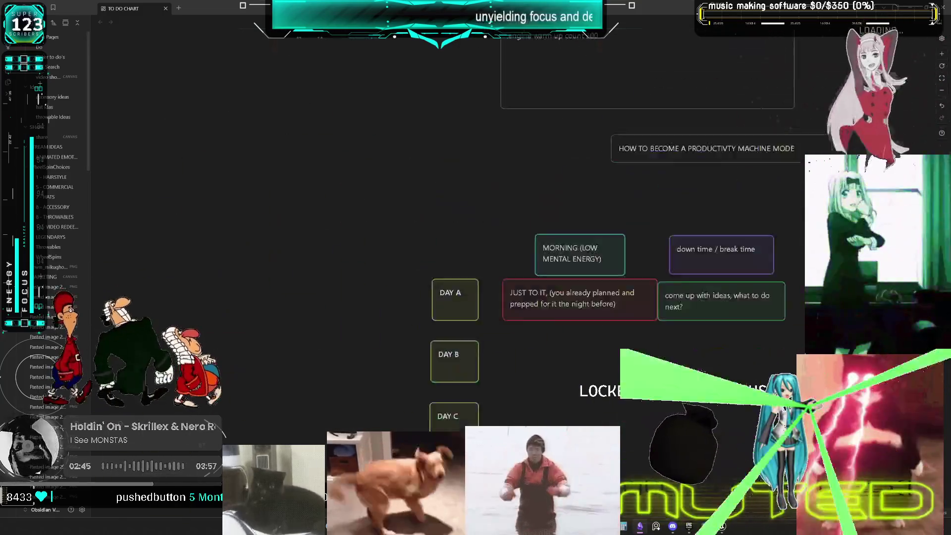
{"action": "scroll", "coordinate": [530, 347], "scroll_direction": "right", "scroll_amount": 7}
{"action": "scroll", "coordinate": [538, 352], "scroll_direction": "down", "scroll_amount": 2}
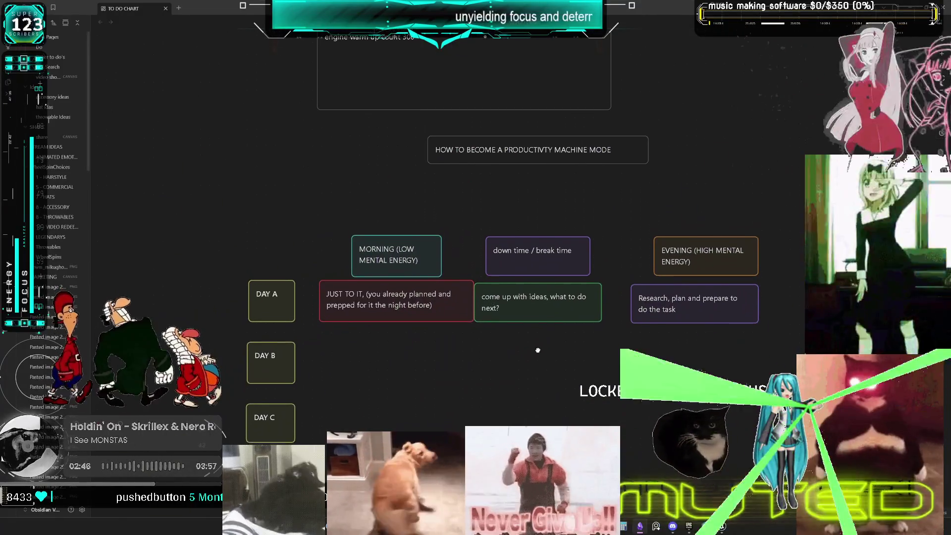
{"action": "left_click", "coordinate": [692, 288]}
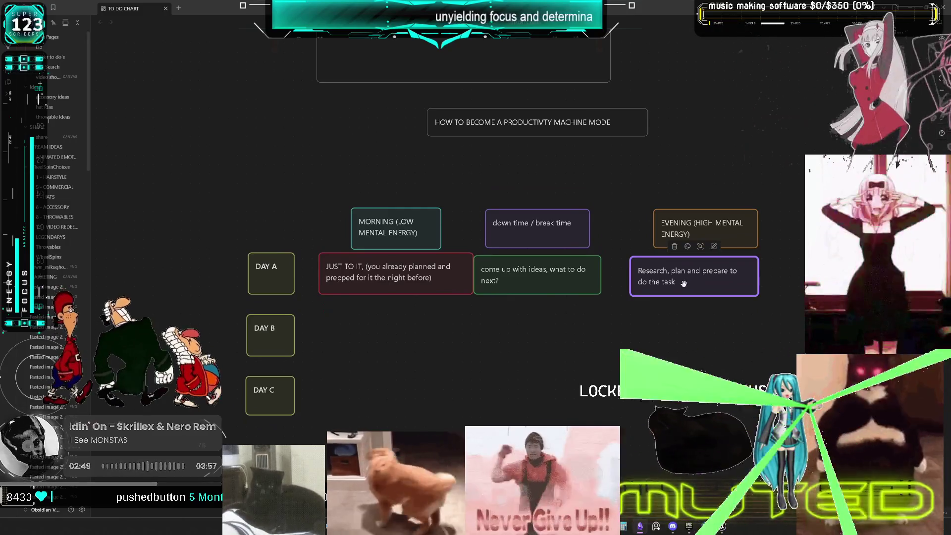
{"action": "left_click", "coordinate": [793, 252]}
{"action": "scroll", "coordinate": [495, 347], "scroll_direction": "left", "scroll_amount": 3}
{"action": "scroll", "coordinate": [447, 361], "scroll_direction": "down", "scroll_amount": 3}
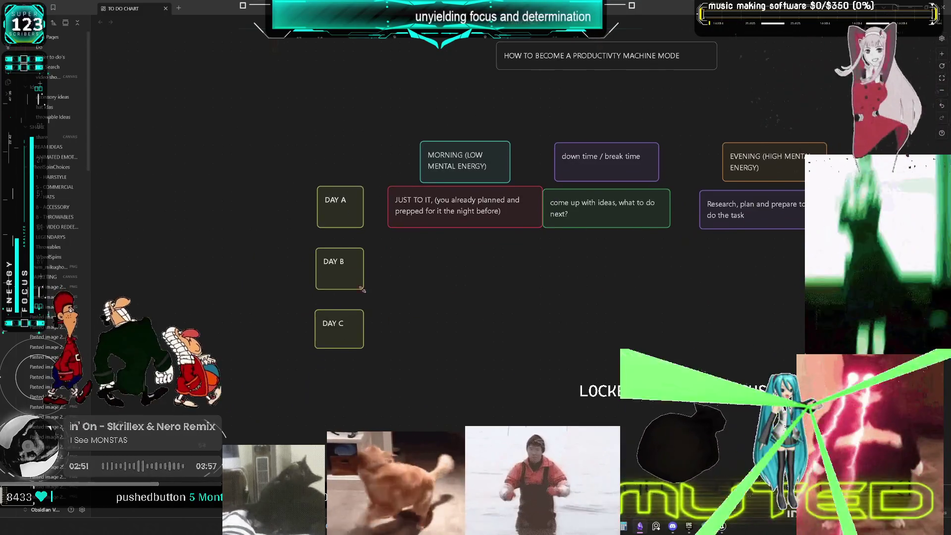
{"action": "scroll", "coordinate": [455, 350], "scroll_direction": "up", "scroll_amount": 4}
- Shift the DAY A, DAY B and DAY C labels right so they line up
{"action": "left_click_drag", "start_coordinate": [318, 297], "coordinate": [340, 299]}
{"action": "scroll", "coordinate": [396, 362], "scroll_direction": "down", "scroll_amount": 1}
{"action": "left_click_drag", "start_coordinate": [326, 332], "coordinate": [347, 333]}
{"action": "left_click_drag", "start_coordinate": [332, 377], "coordinate": [355, 379]}
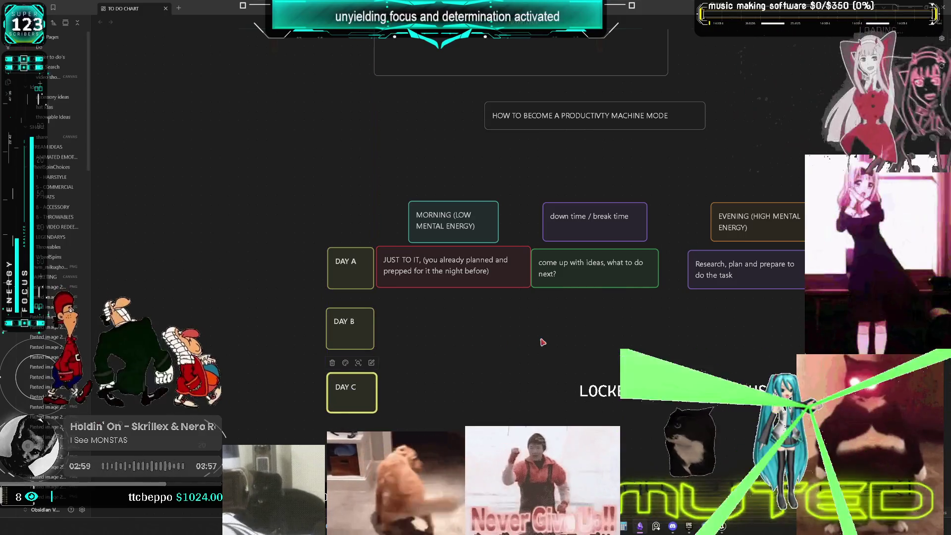
{"action": "scroll", "coordinate": [618, 318], "scroll_direction": "down", "scroll_amount": 2}
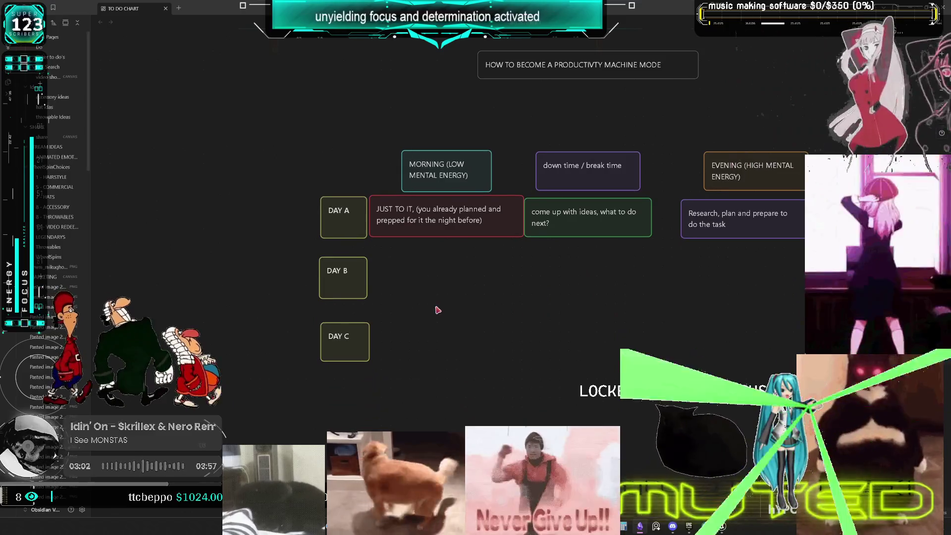
{"action": "mouse_move", "coordinate": [438, 310]}
{"action": "left_mouse_down"}
{"action": "mouse_move", "coordinate": [400, 266]}
{"action": "mouse_move", "coordinate": [363, 354]}
{"action": "mouse_move", "coordinate": [336, 359]}
{"action": "left_mouse_up"}
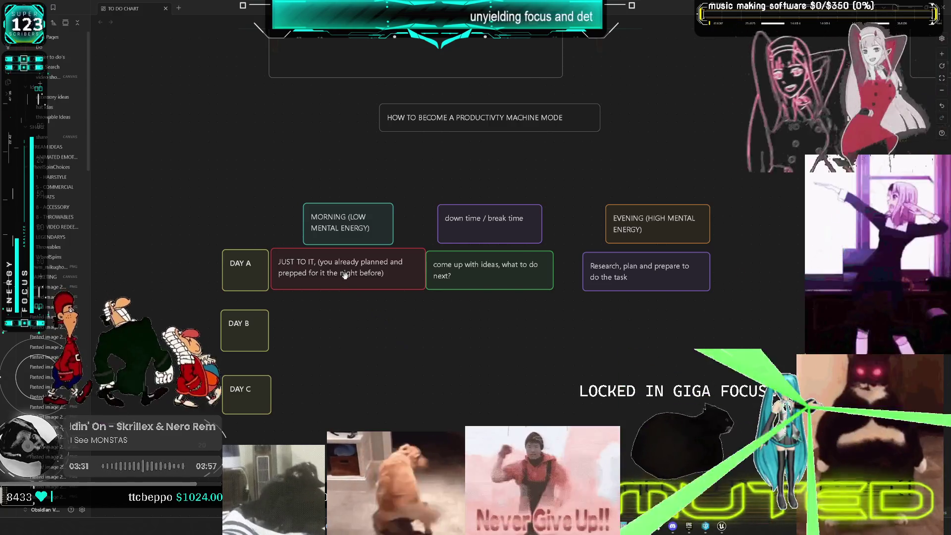
- Colour the day label cards: DAY A red, DAY B purple and DAY C teal
{"action": "left_click", "coordinate": [247, 251]}
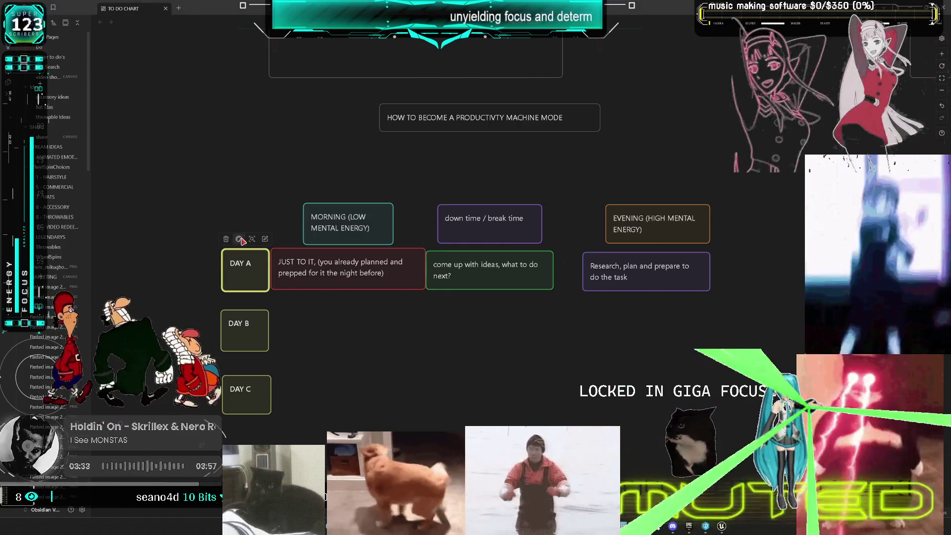
{"action": "left_click", "coordinate": [239, 238]}
{"action": "left_click", "coordinate": [228, 259]}
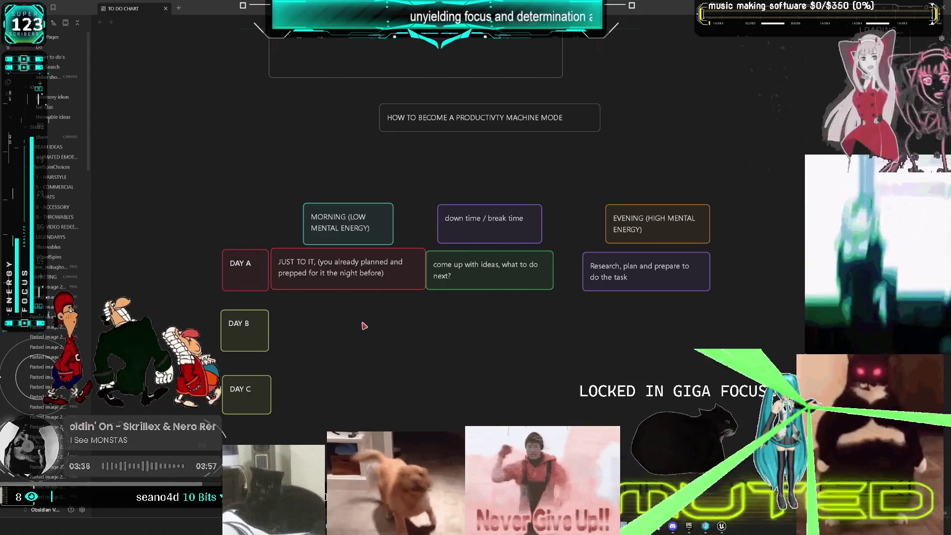
{"action": "left_click", "coordinate": [247, 327]}
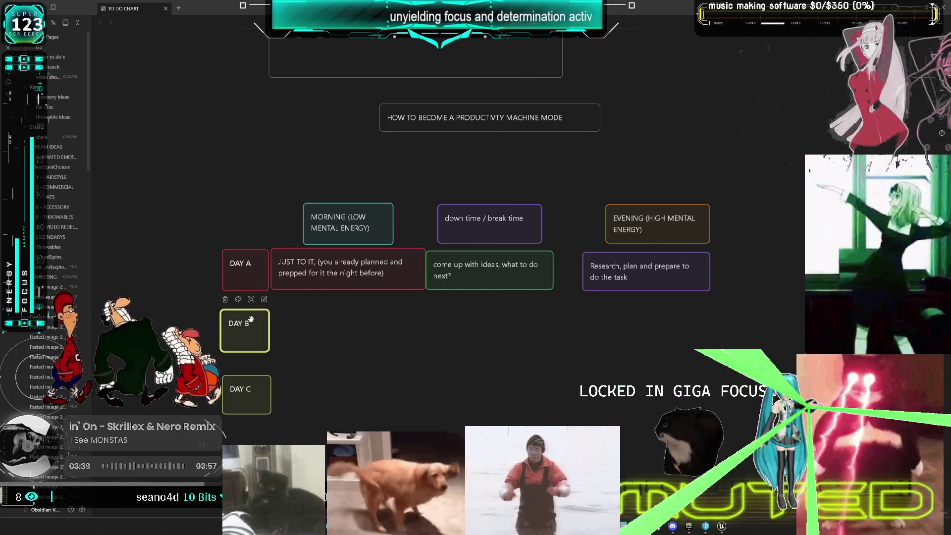
{"action": "left_click", "coordinate": [238, 300]}
{"action": "left_click", "coordinate": [268, 317]}
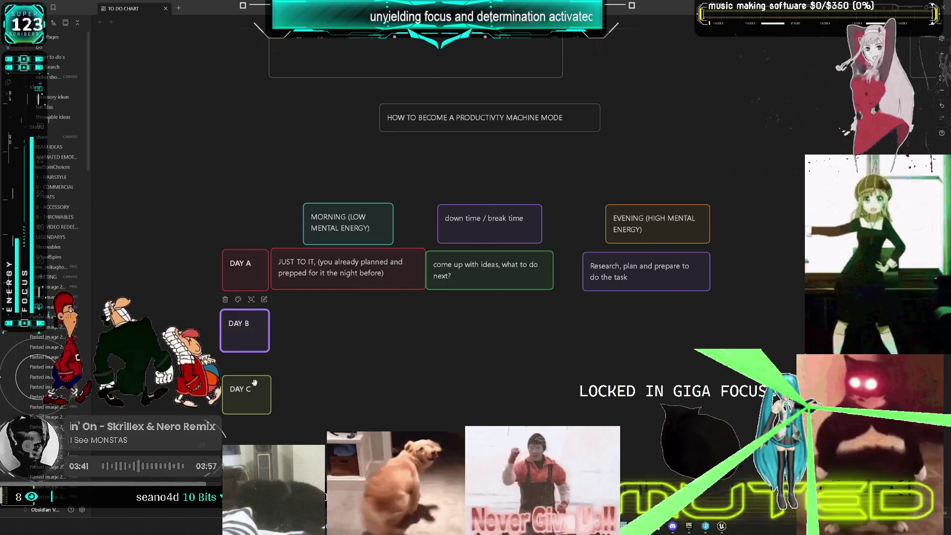
{"action": "left_click", "coordinate": [254, 382]}
{"action": "left_click", "coordinate": [237, 365]}
{"action": "left_click", "coordinate": [260, 383]}
{"action": "left_click", "coordinate": [444, 359]}
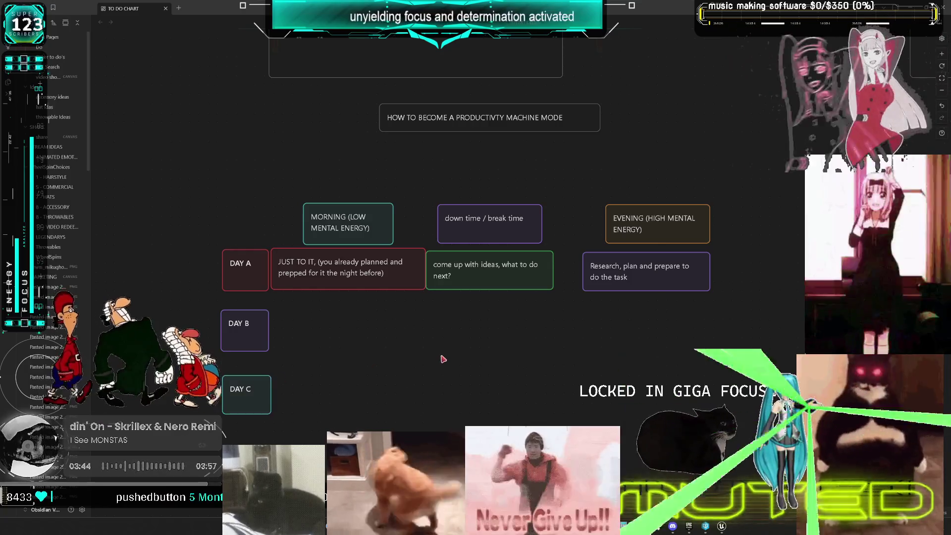
- Make the 'come up with ideas' card purple
{"action": "left_click", "coordinate": [341, 274]}
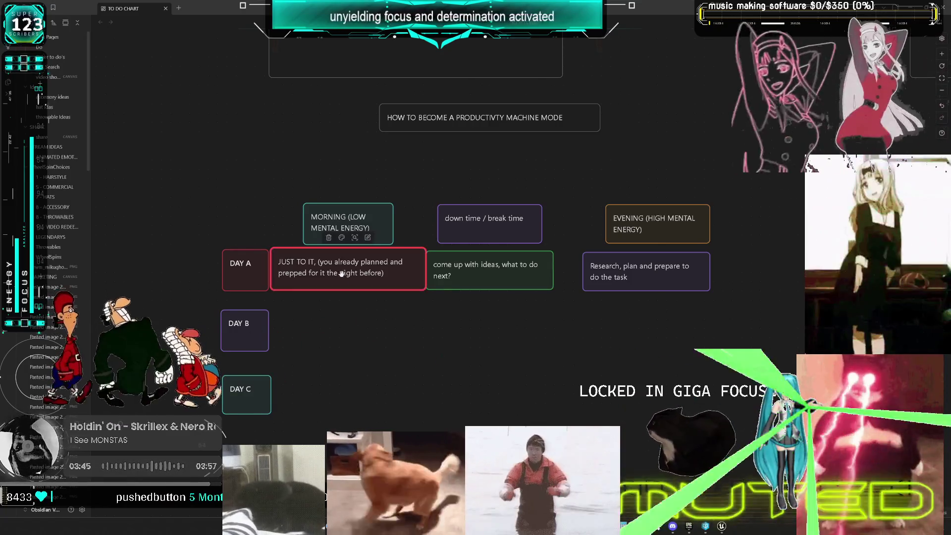
{"action": "left_click", "coordinate": [489, 316]}
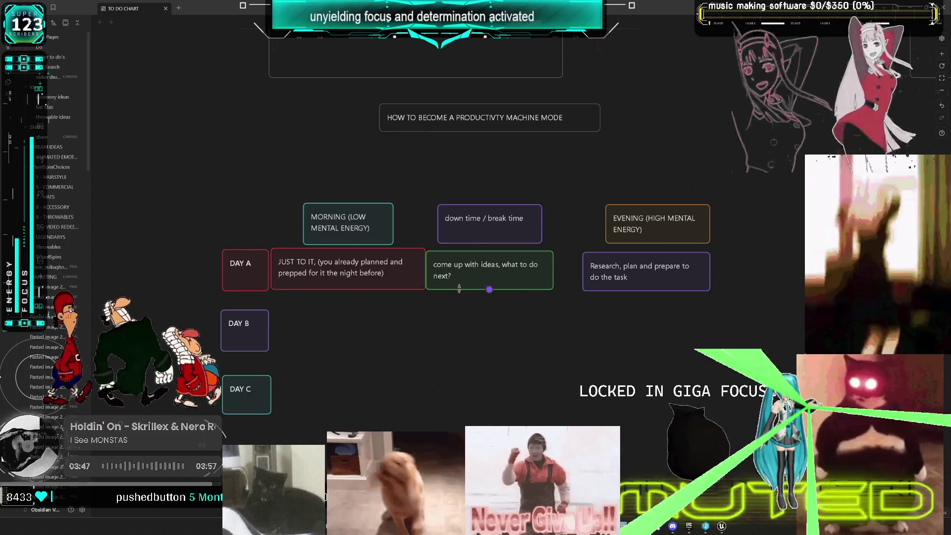
{"action": "left_click", "coordinate": [483, 276]}
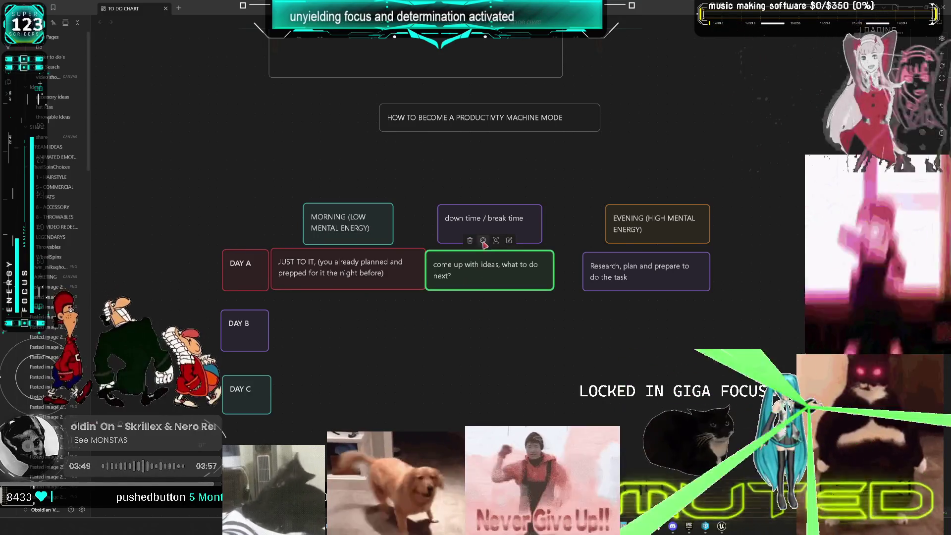
{"action": "left_click", "coordinate": [483, 240]}
{"action": "left_click", "coordinate": [519, 261]}
- Colour the MORNING, down time and EVENING header cards yellow together
{"action": "left_click", "coordinate": [370, 225]}
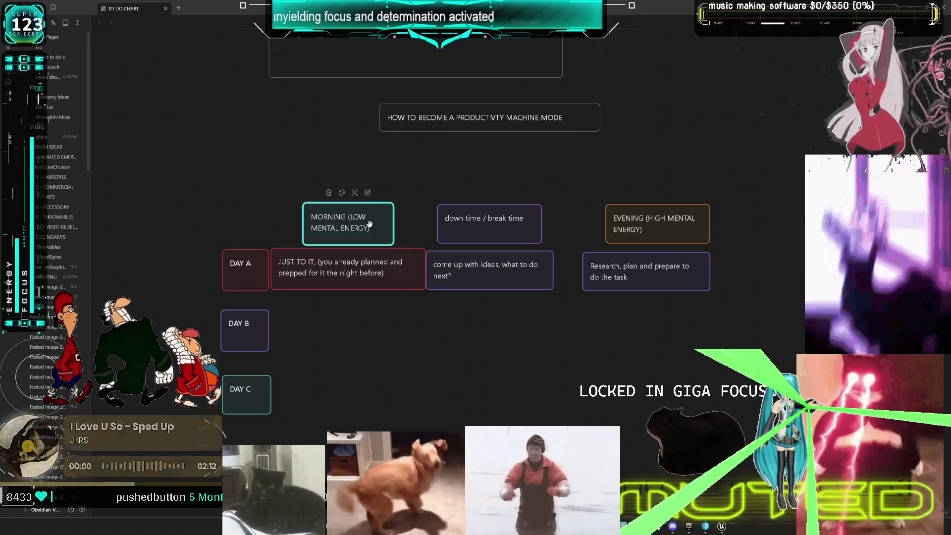
{"action": "left_click", "coordinate": [479, 225], "text": "shift"}
{"action": "left_click", "coordinate": [634, 222], "text": "shift"}
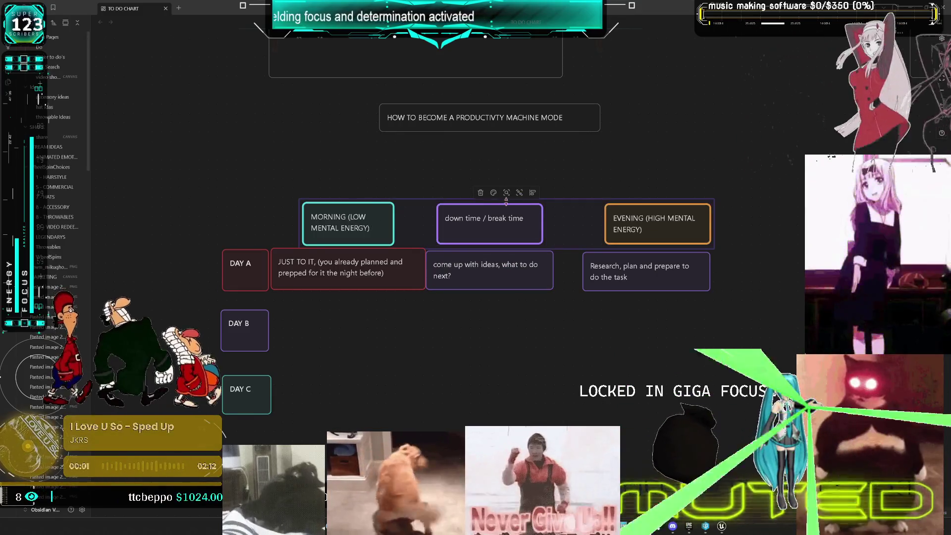
{"action": "left_click", "coordinate": [493, 192]}
{"action": "left_click", "coordinate": [498, 209]}
{"action": "left_click", "coordinate": [479, 335]}
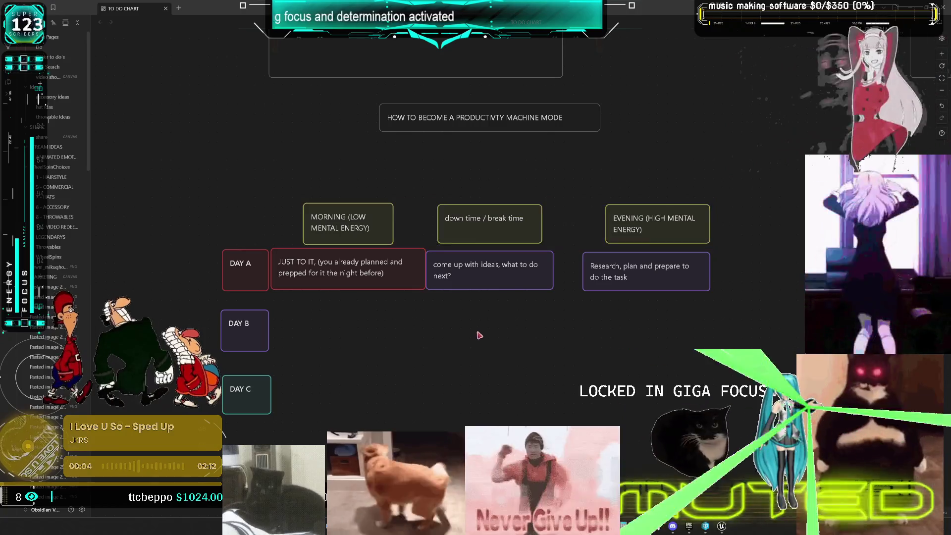
- Make the Research card teal
{"action": "left_click", "coordinate": [625, 269]}
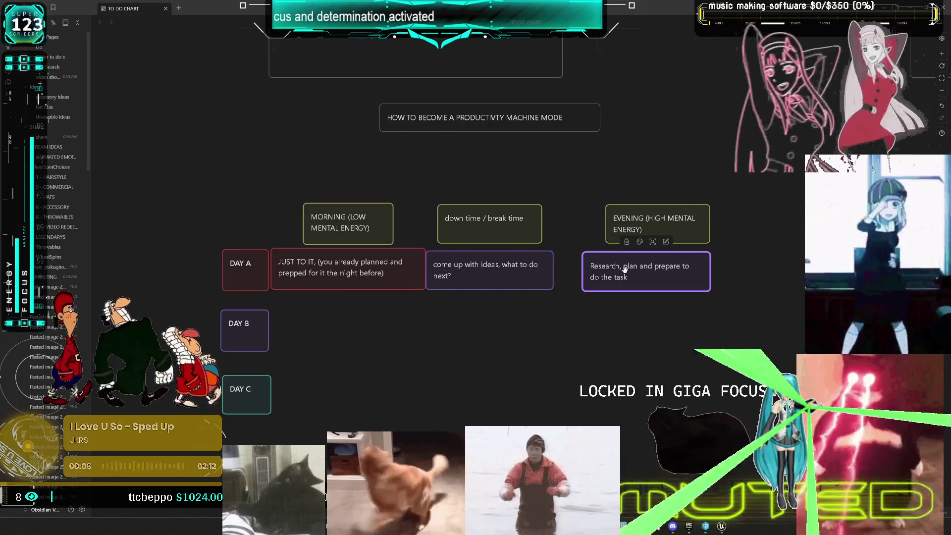
{"action": "left_click", "coordinate": [639, 241]}
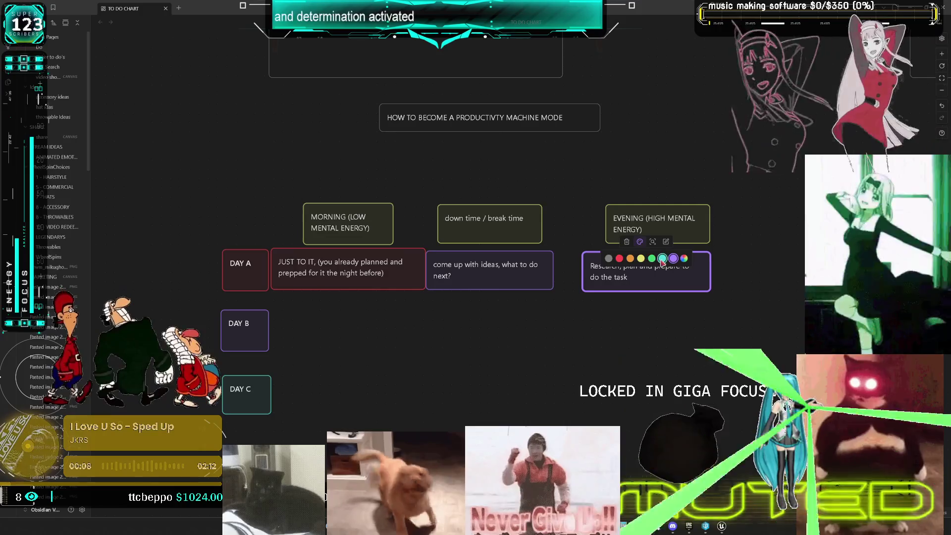
{"action": "left_click", "coordinate": [663, 258]}
{"action": "mouse_move", "coordinate": [747, 307]}
{"action": "left_mouse_down"}
{"action": "mouse_move", "coordinate": [425, 247]}
{"action": "mouse_move", "coordinate": [270, 243]}
{"action": "left_mouse_up"}
- Copy DAY A's three step cards and paste one copy each into the DAY B and DAY C rows
{"action": "key", "text": "ctrl+c"}
{"action": "key", "text": "ctrl+v"}
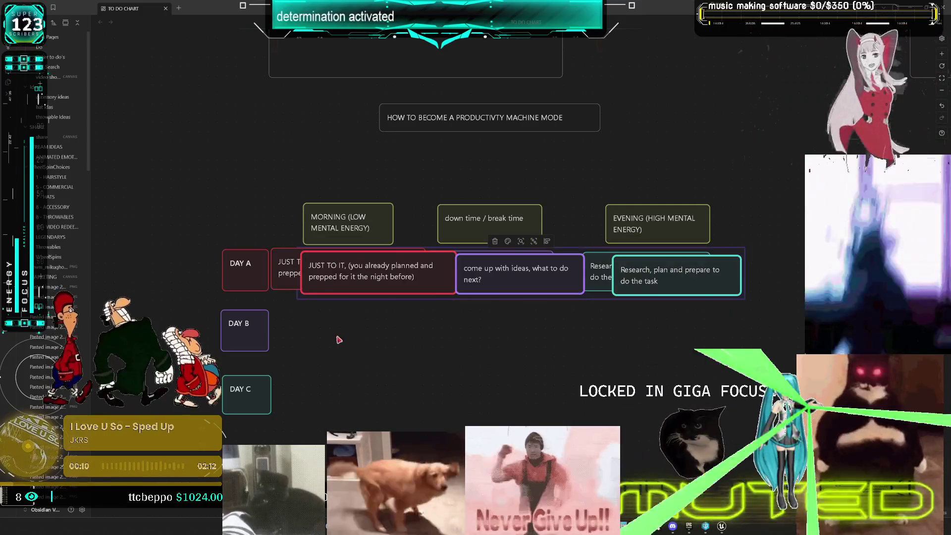
{"action": "left_click_drag", "start_coordinate": [361, 272], "coordinate": [333, 324]}
{"action": "key", "text": "ctrl+v"}
{"action": "left_click_drag", "start_coordinate": [341, 278], "coordinate": [341, 391]}
{"action": "key", "text": "Escape"}
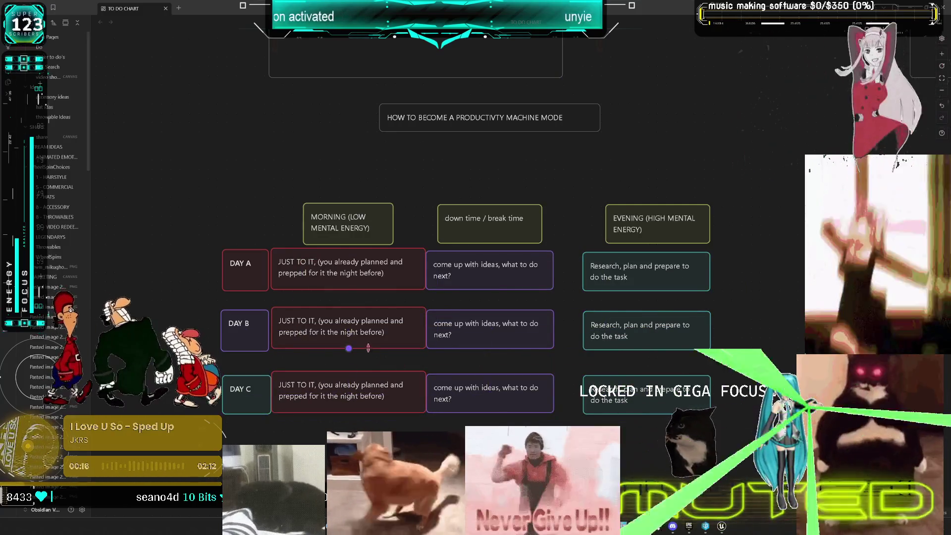
{"action": "left_click", "coordinate": [242, 263]}
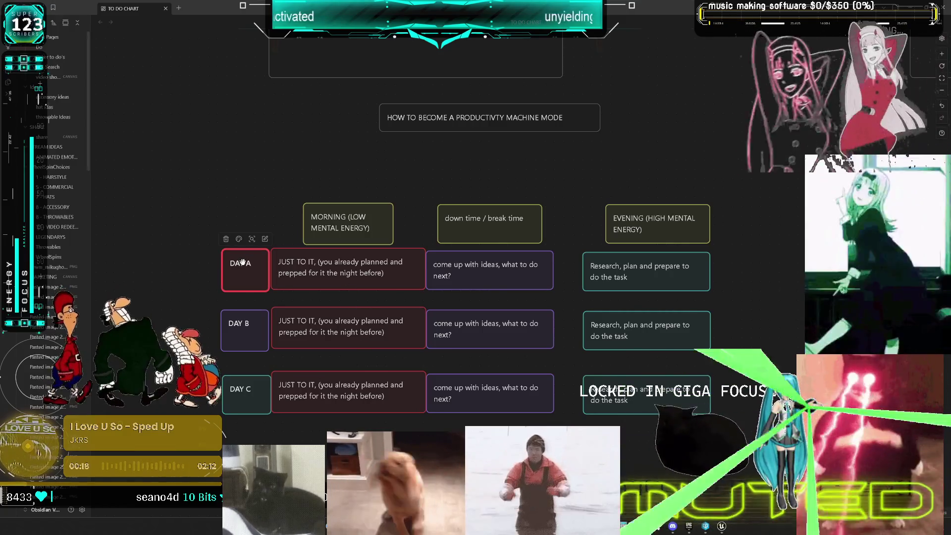
{"action": "left_click", "coordinate": [297, 266]}
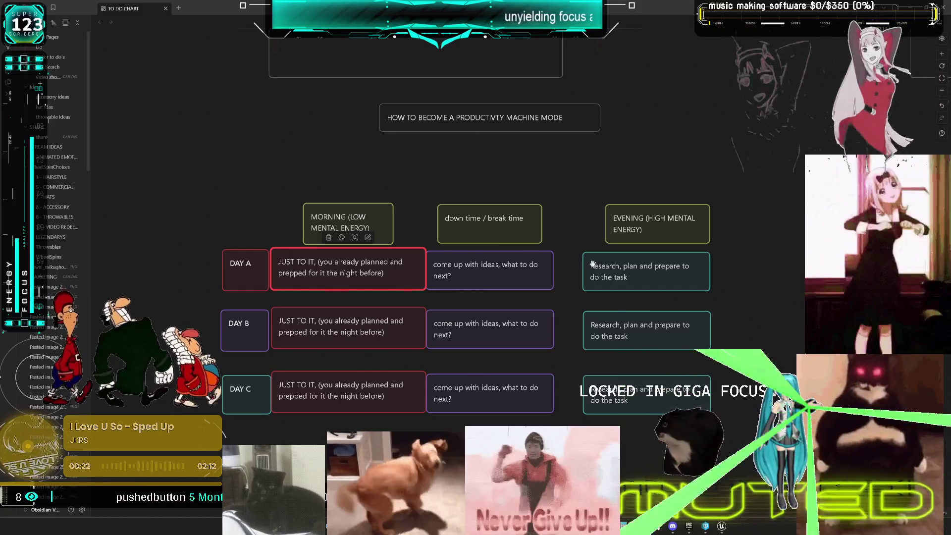
- Make Day B's JUST TO IT card teal
{"action": "left_click", "coordinate": [628, 261]}
{"action": "left_click", "coordinate": [341, 318]}
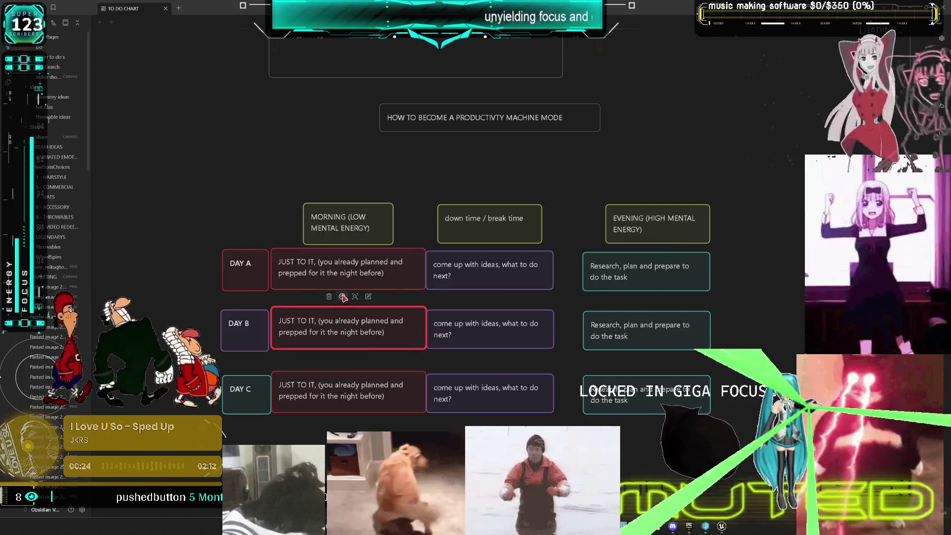
{"action": "left_click", "coordinate": [341, 296]}
{"action": "left_click", "coordinate": [367, 317]}
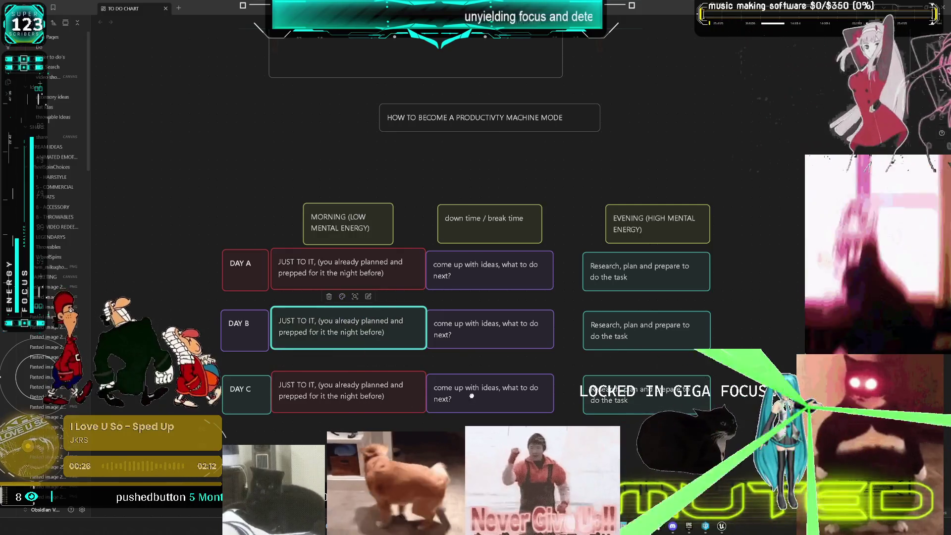
- Recolour Day C's cards: ideas teal, Research red, JUST TO IT purple
{"action": "left_click", "coordinate": [472, 396]}
{"action": "left_click", "coordinate": [484, 363]}
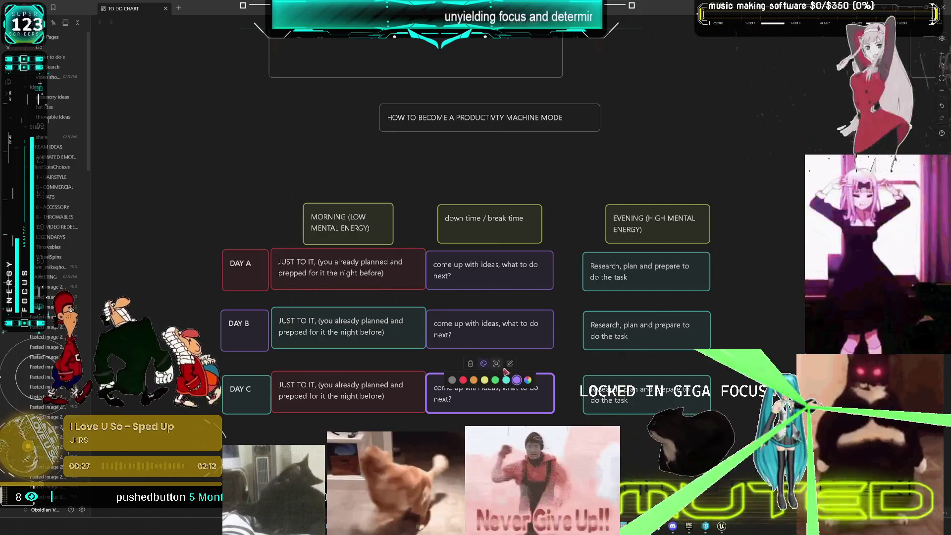
{"action": "left_click", "coordinate": [506, 380]}
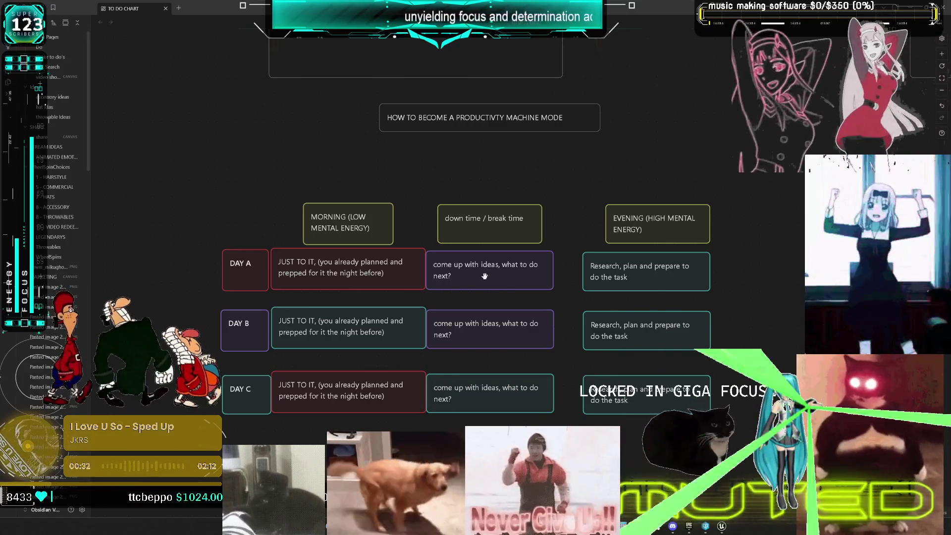
{"action": "left_click", "coordinate": [644, 392]}
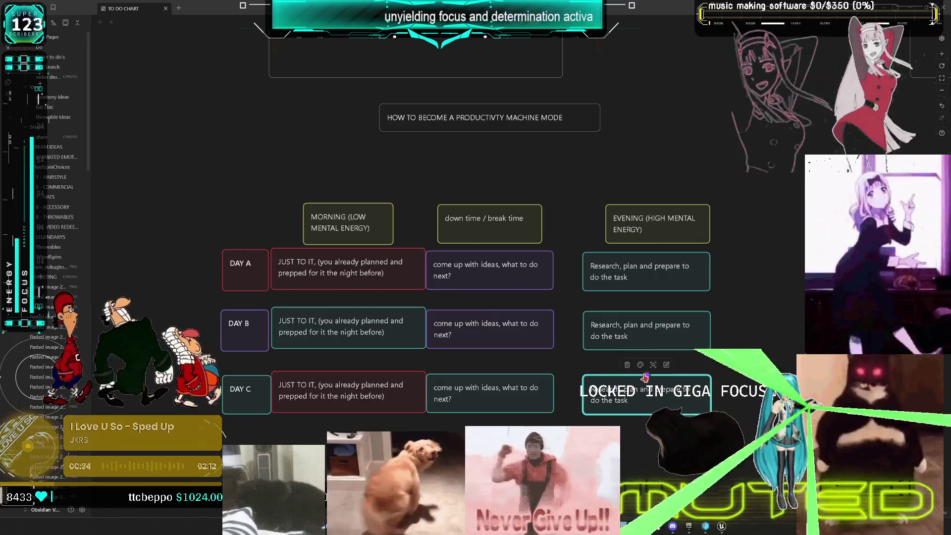
{"action": "left_click", "coordinate": [640, 365]}
{"action": "left_click", "coordinate": [620, 381]}
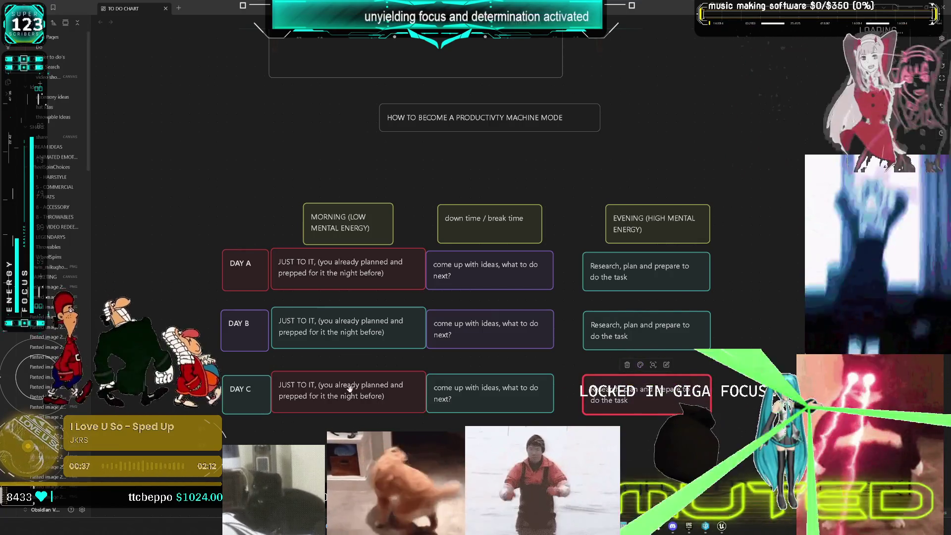
{"action": "left_click", "coordinate": [350, 389]}
{"action": "left_click", "coordinate": [342, 360]}
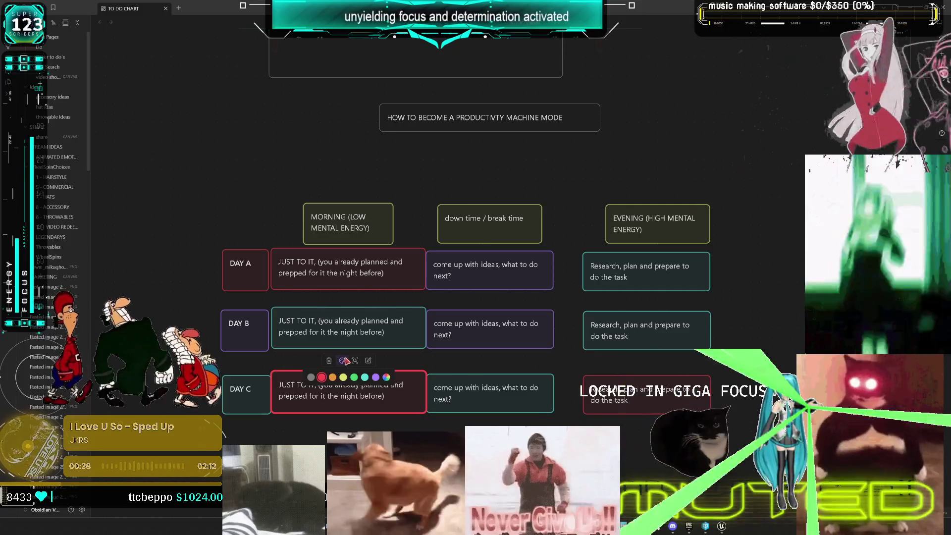
{"action": "left_click", "coordinate": [377, 378]}
{"action": "left_click", "coordinate": [768, 313]}
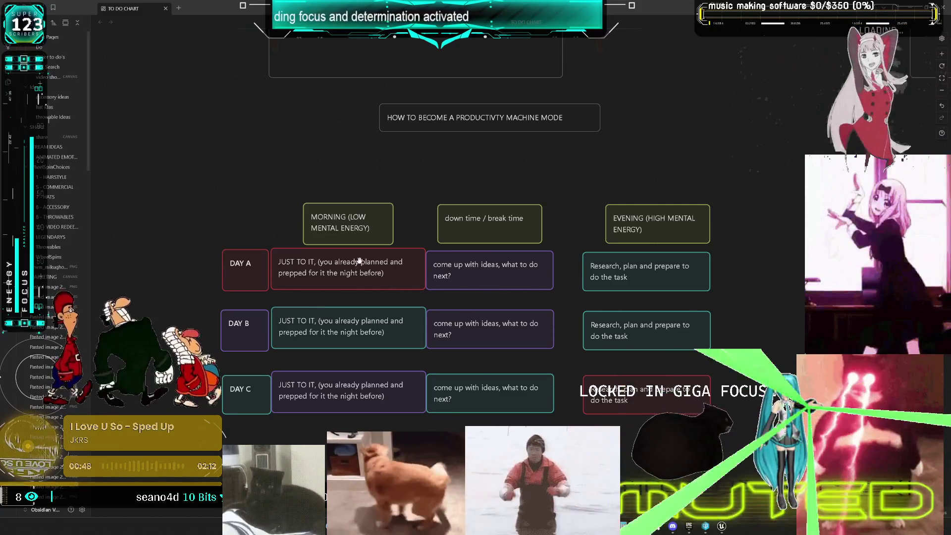
{"action": "mouse_move", "coordinate": [656, 399]}
{"action": "left_mouse_down"}
{"action": "mouse_move", "coordinate": [667, 399]}
{"action": "mouse_move", "coordinate": [657, 394]}
{"action": "left_mouse_up"}
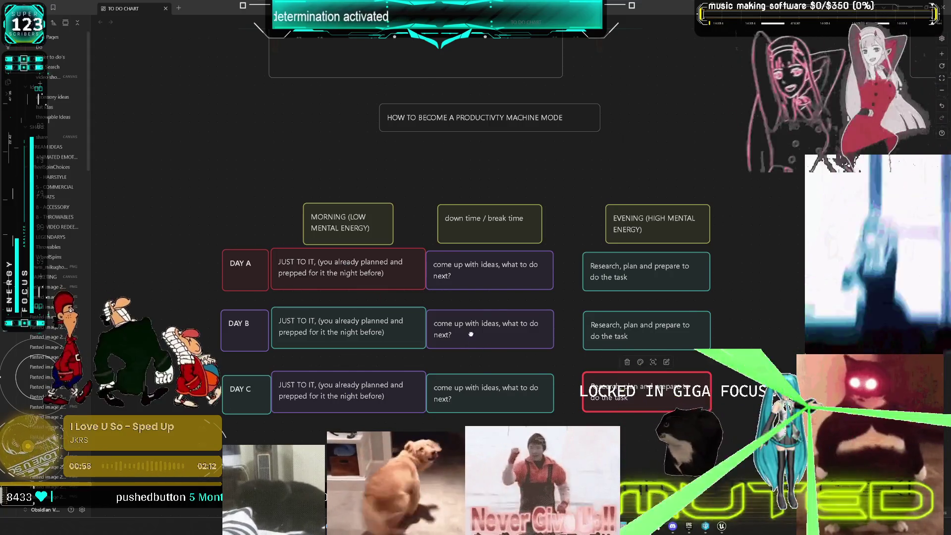
- Make Day B's ideas card red and its Research card purple
{"action": "left_click", "coordinate": [471, 334]}
{"action": "left_click", "coordinate": [484, 300]}
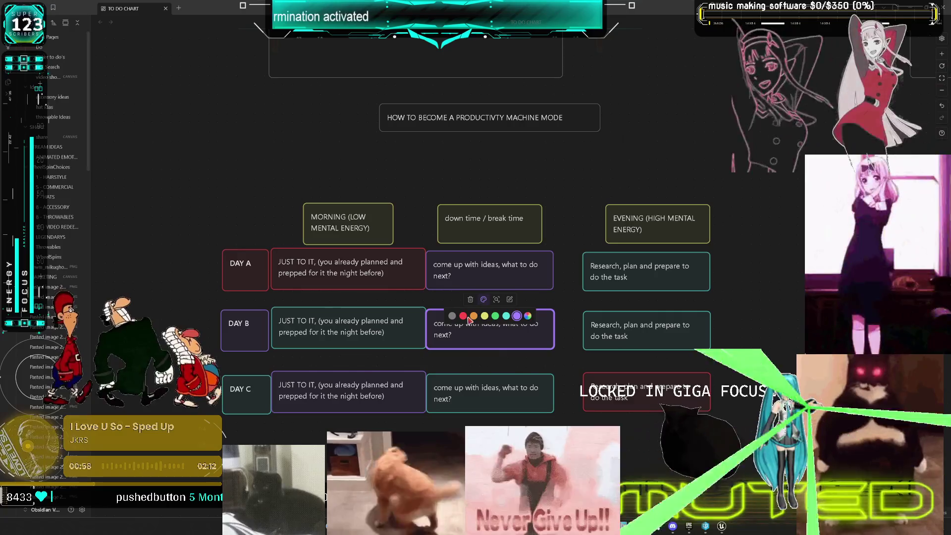
{"action": "left_click", "coordinate": [467, 316]}
{"action": "left_click", "coordinate": [787, 303]}
{"action": "left_click_drag", "start_coordinate": [785, 303], "coordinate": [783, 304]}
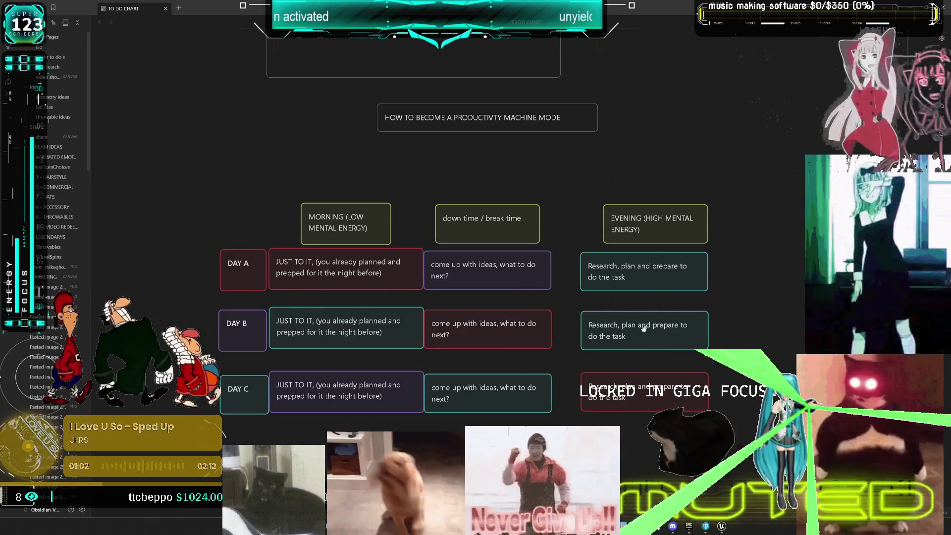
{"action": "left_click", "coordinate": [644, 327]}
{"action": "left_click", "coordinate": [638, 301]}
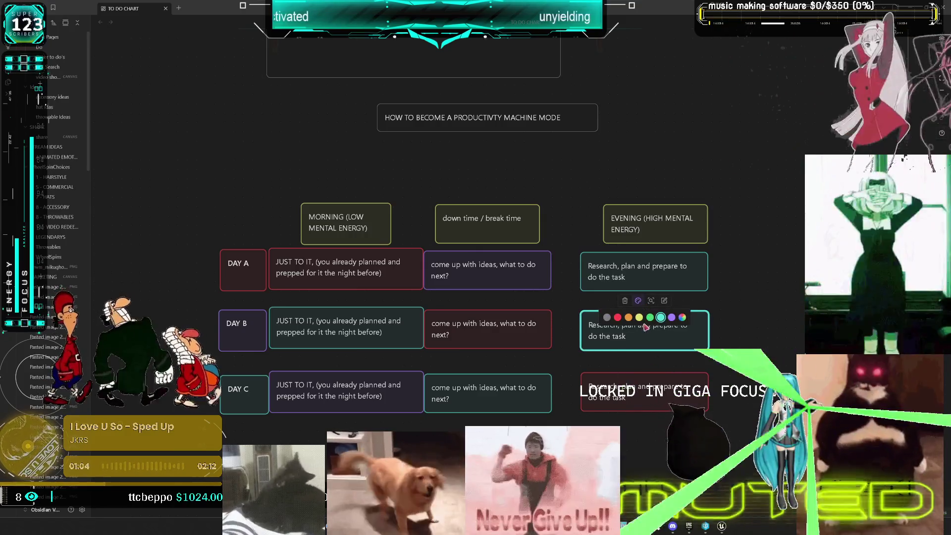
{"action": "left_click", "coordinate": [672, 318]}
{"action": "left_click", "coordinate": [796, 302]}
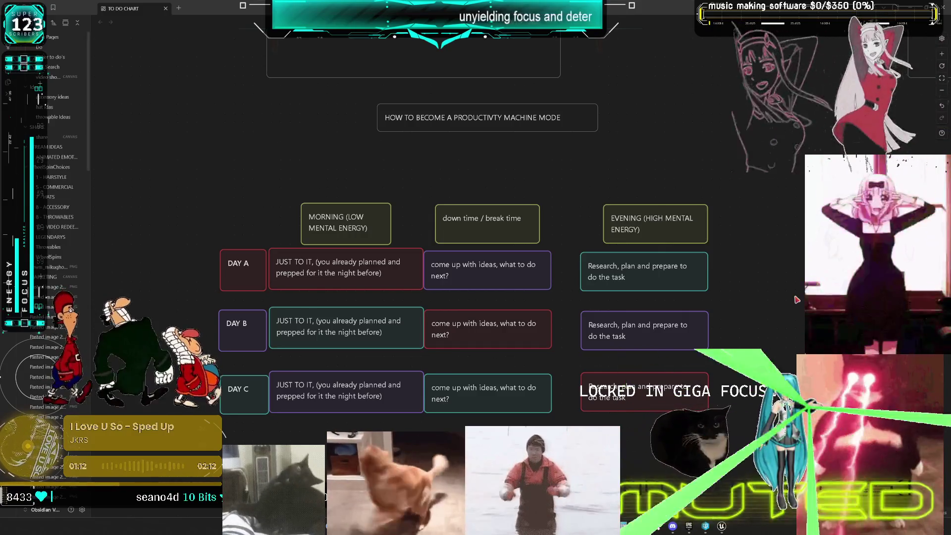
{"action": "scroll", "coordinate": [292, 184], "scroll_direction": "up", "scroll_amount": 2}
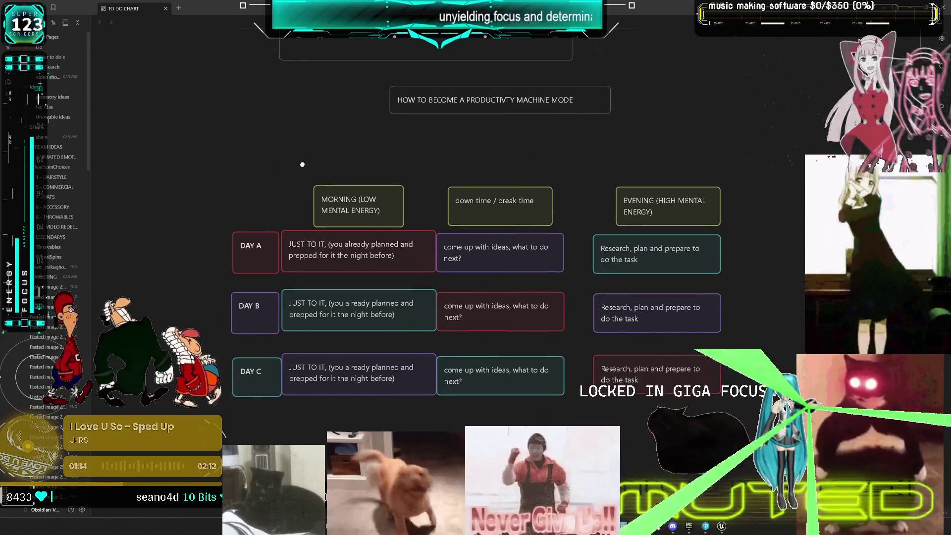
- Line up the MORNING, down time and EVENING cards in one header row above the days
{"action": "left_click_drag", "start_coordinate": [344, 247], "coordinate": [344, 213]}
{"action": "left_click_drag", "start_coordinate": [500, 250], "coordinate": [500, 218]}
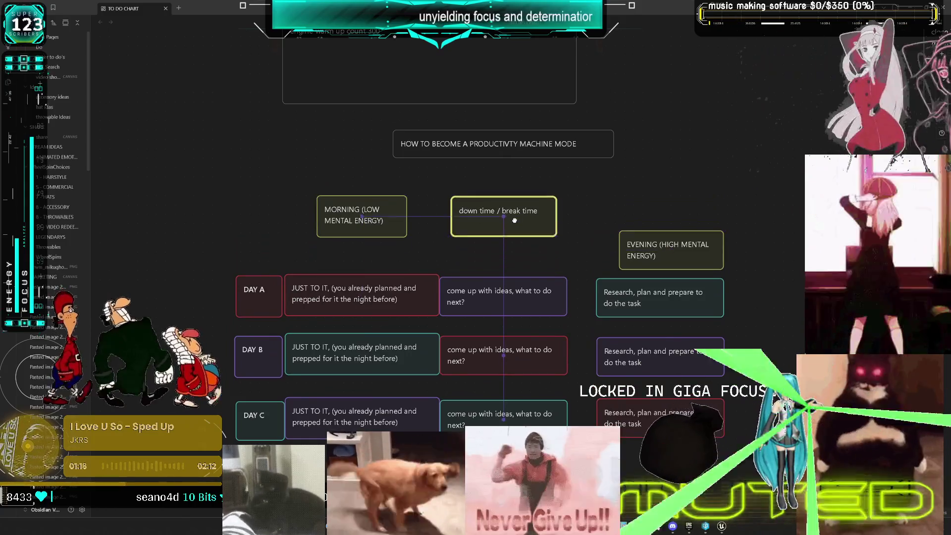
{"action": "mouse_move", "coordinate": [661, 256]}
{"action": "left_mouse_down"}
{"action": "mouse_move", "coordinate": [663, 226]}
{"action": "mouse_move", "coordinate": [652, 226]}
{"action": "left_mouse_up"}
{"action": "left_click", "coordinate": [680, 188]}
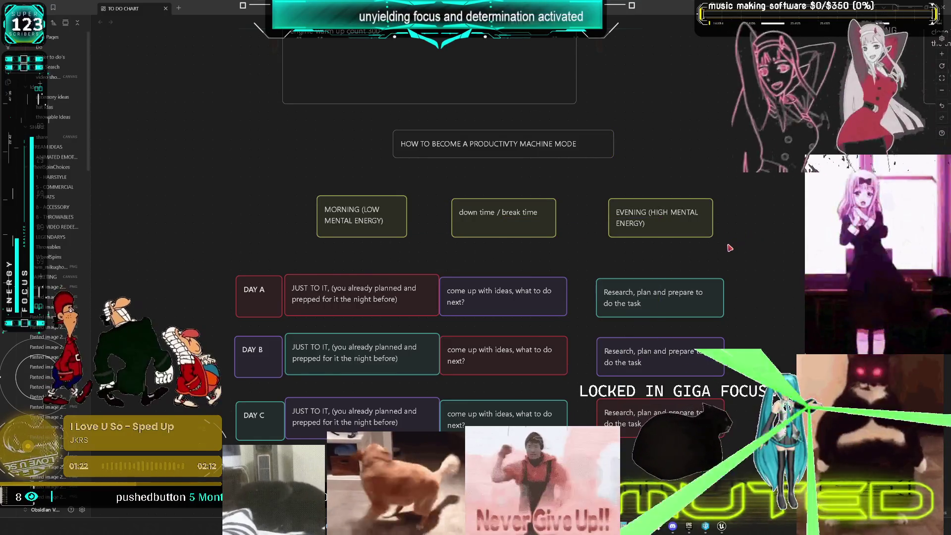
- Add 'Cant overthink, auto pilot and start working' to the MORNING card and widen it
{"action": "left_click", "coordinate": [384, 227]}
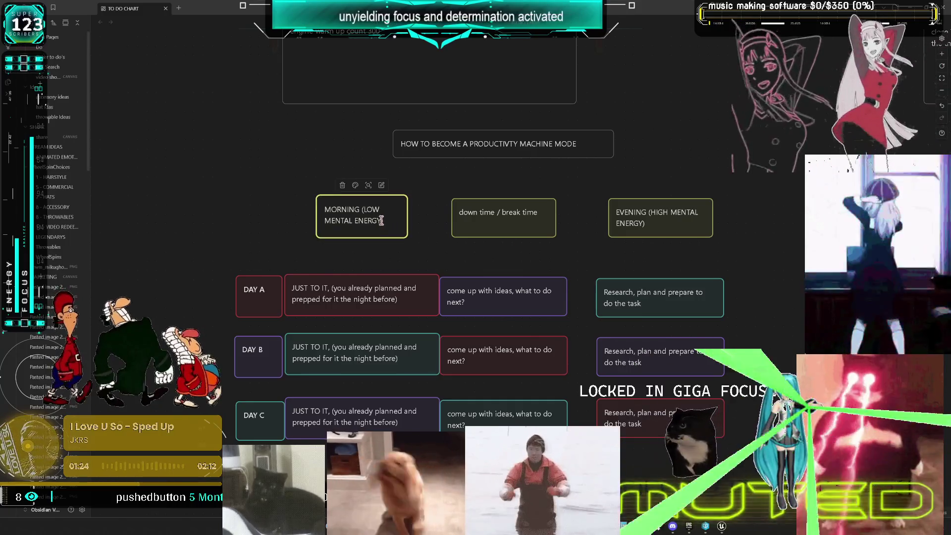
{"action": "key", "text": "BackSpace"}
{"action": "type", "text": ") Ca"}
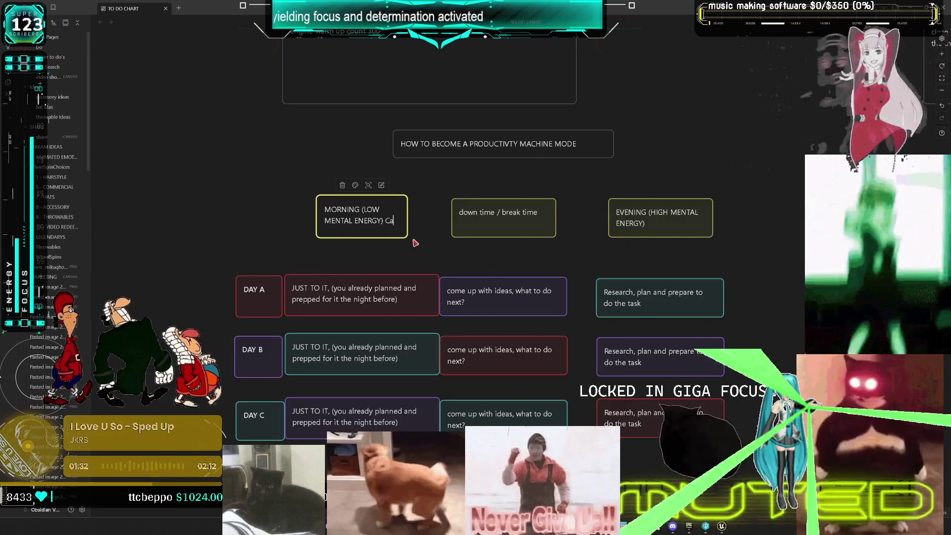
{"action": "type", "text": "nt overthink,m"}
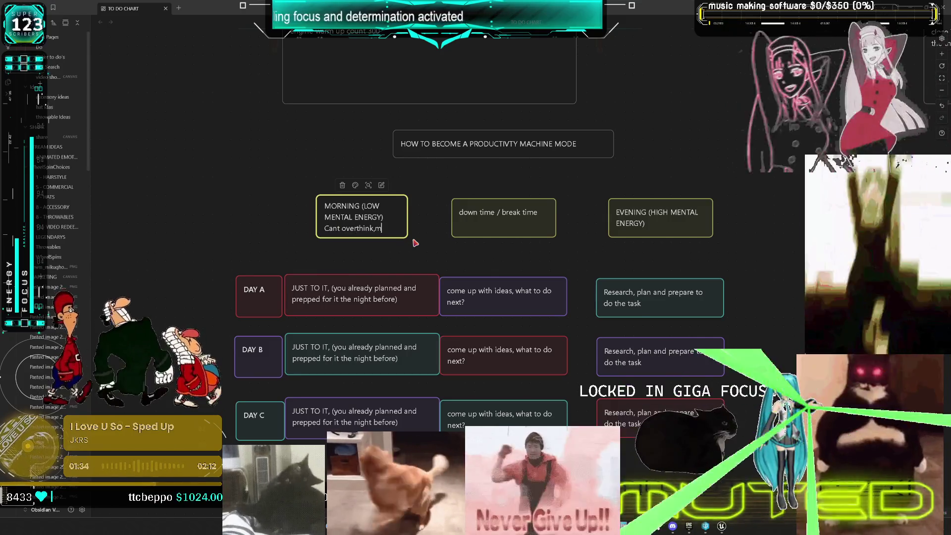
{"action": "key", "text": "BackSpace"}
{"action": "type", "text": "auto pilot "}
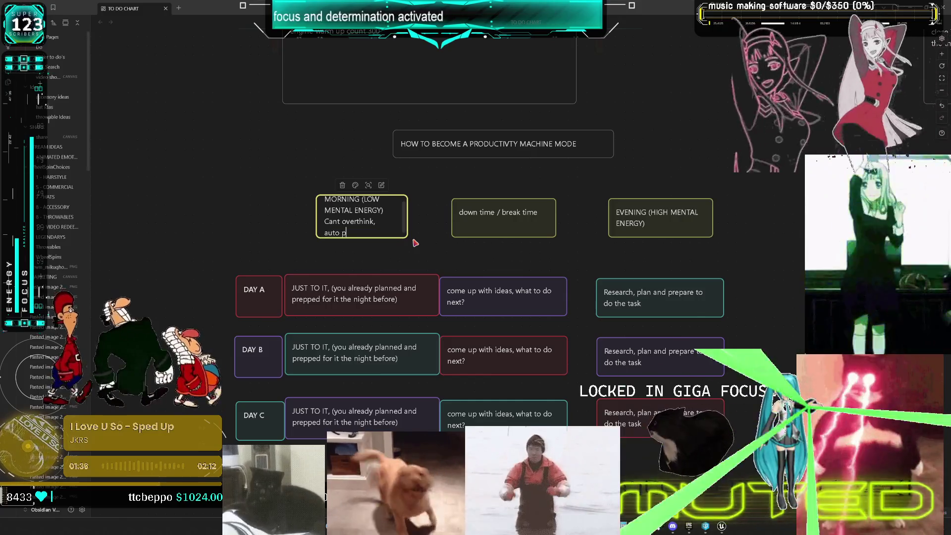
{"action": "type", "text": "and start working"}
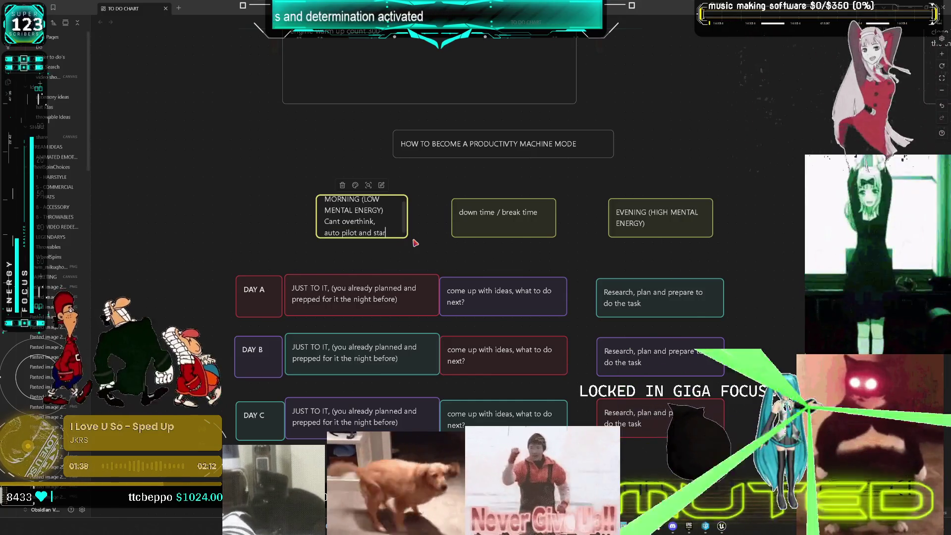
{"action": "left_click", "coordinate": [241, 220]}
{"action": "mouse_move", "coordinate": [317, 220]}
{"action": "left_mouse_down"}
{"action": "mouse_move", "coordinate": [283, 220]}
{"action": "mouse_move", "coordinate": [350, 227]}
{"action": "left_mouse_up"}
{"action": "double_click", "coordinate": [692, 225]}
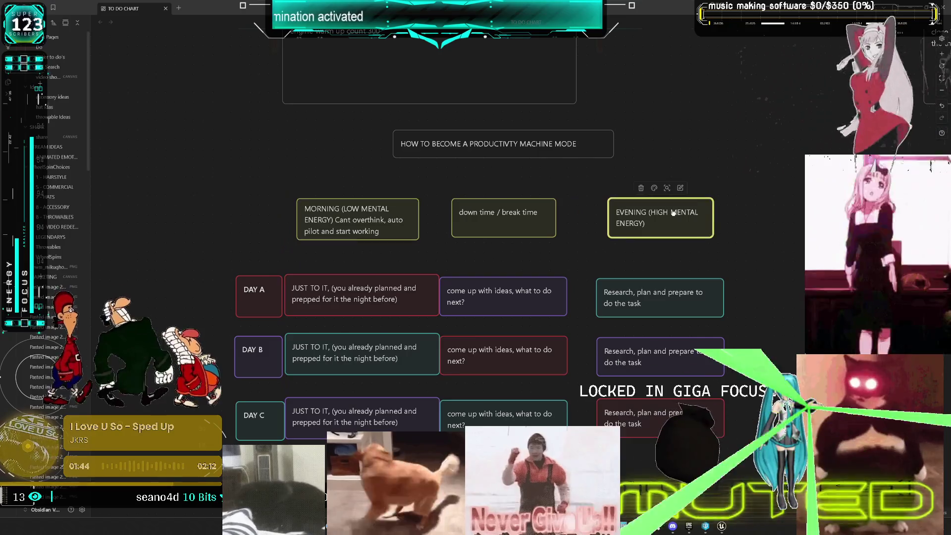
- Finish the EVENING card's planning text ending 'You will wake up on autopilot', then enlarge it
{"action": "type", "text": " C"}
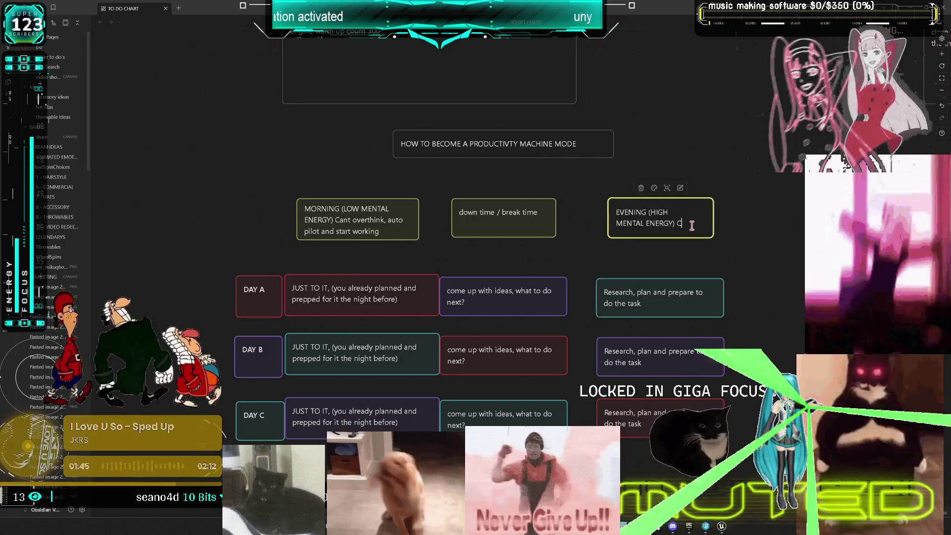
{"action": "type", "text": "ritical Think"}
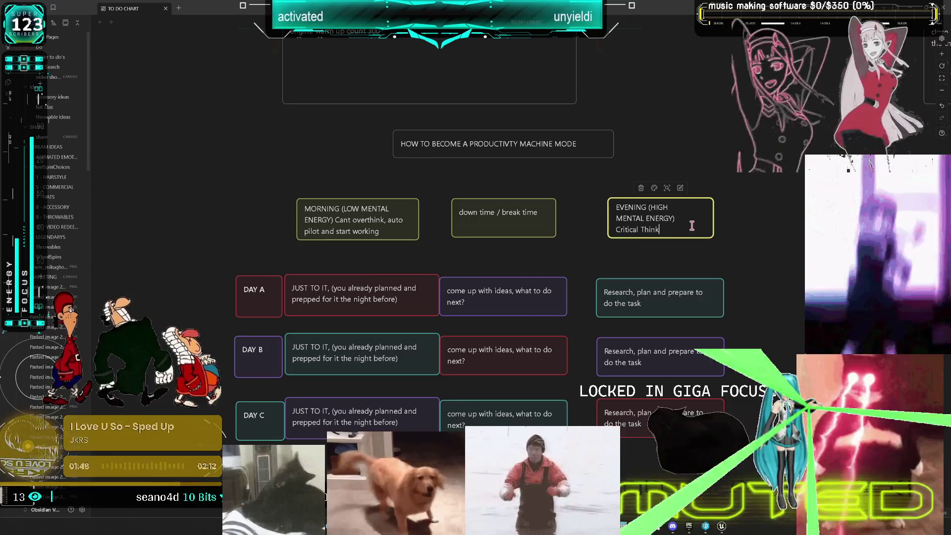
{"action": "type", "text": "ing, vi"}
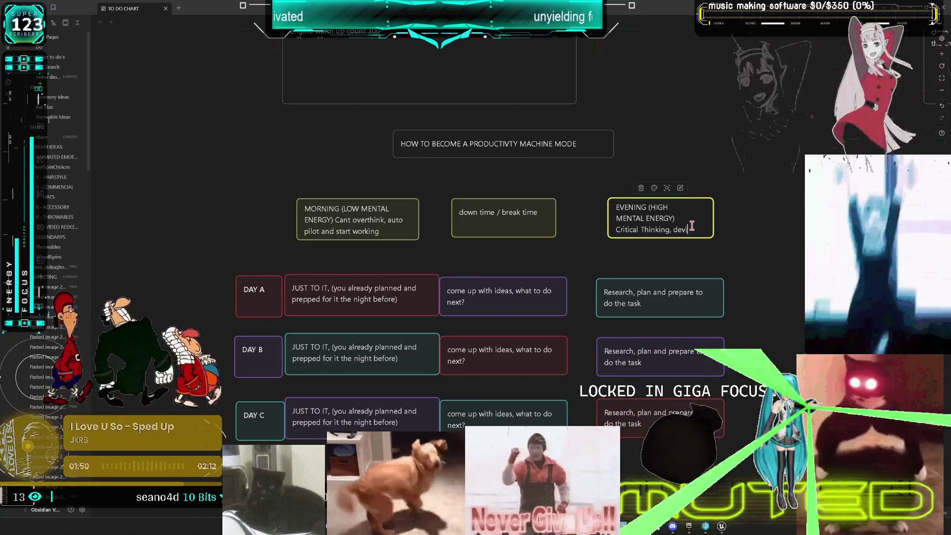
{"action": "type", "text": "s"}
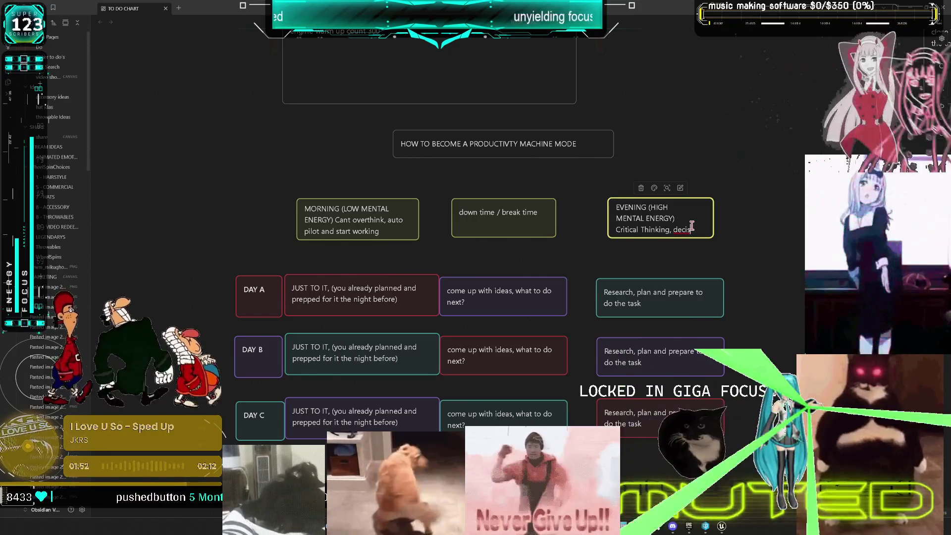
{"action": "type", "text": "ion making, plan"}
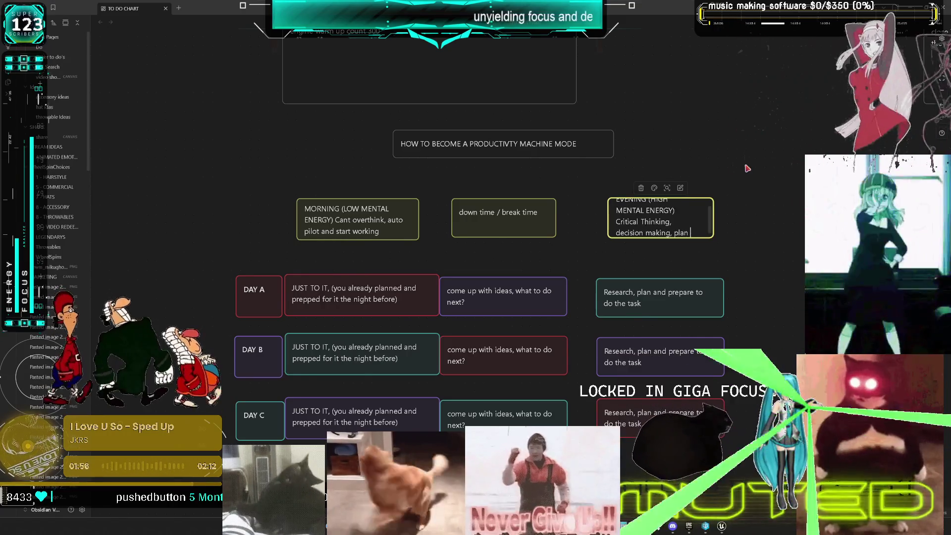
{"action": "type", "text": "for tomorrows taskkk"}
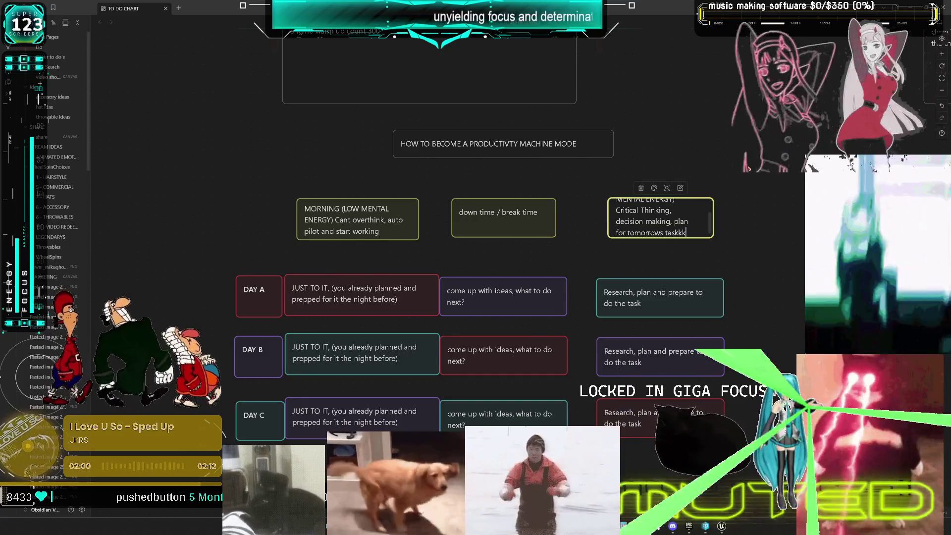
{"action": "key", "text": "BackSpace"}
{"action": "key", "text": "BackSpace"}
{"action": "type", "text": "s th"}
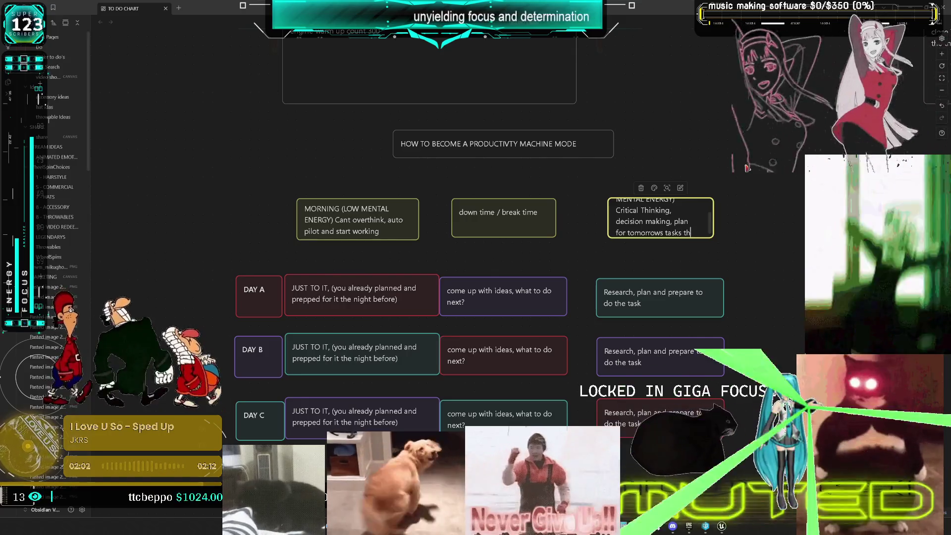
{"action": "type", "text": "oug"}
{"action": "key", "text": "BackSpace"}
{"action": "key", "text": "BackSpace"}
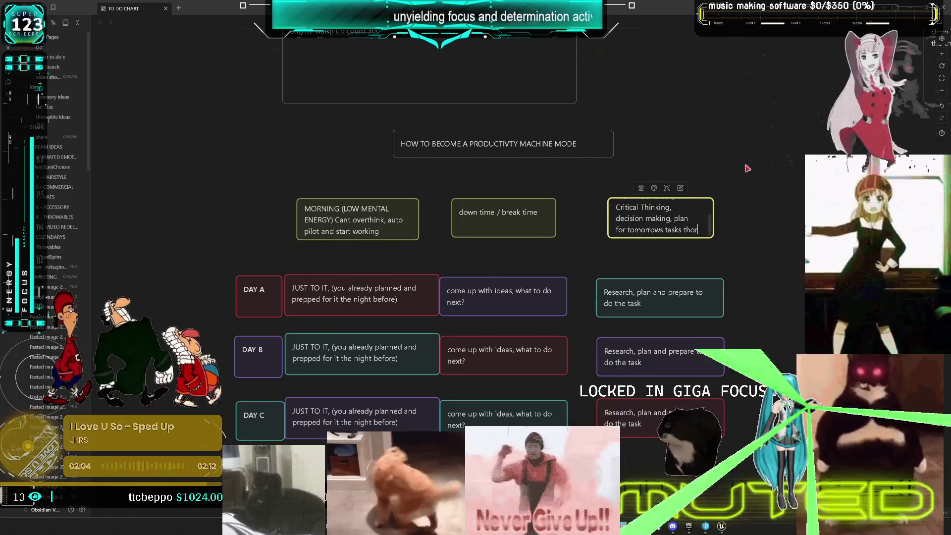
{"action": "type", "text": "roughly, leave no space for d"}
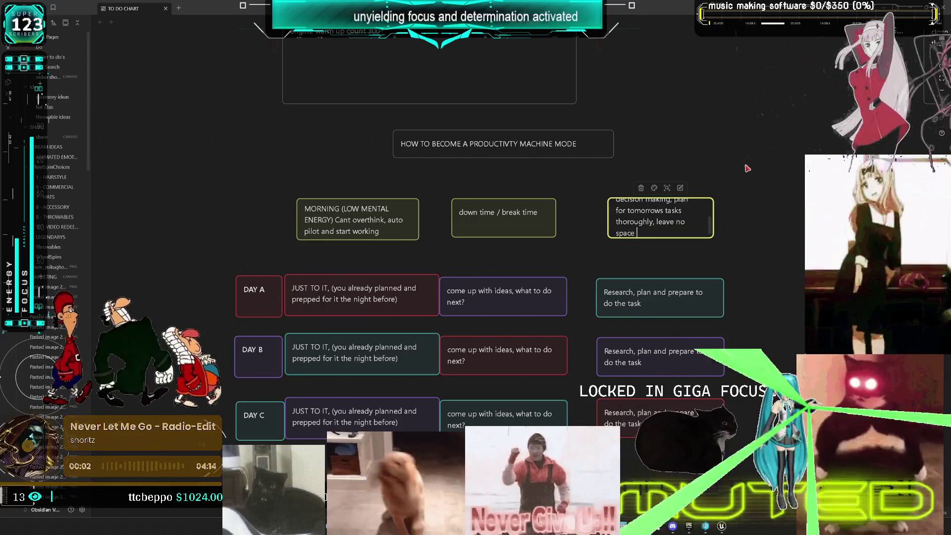
{"action": "type", "text": "eic"}
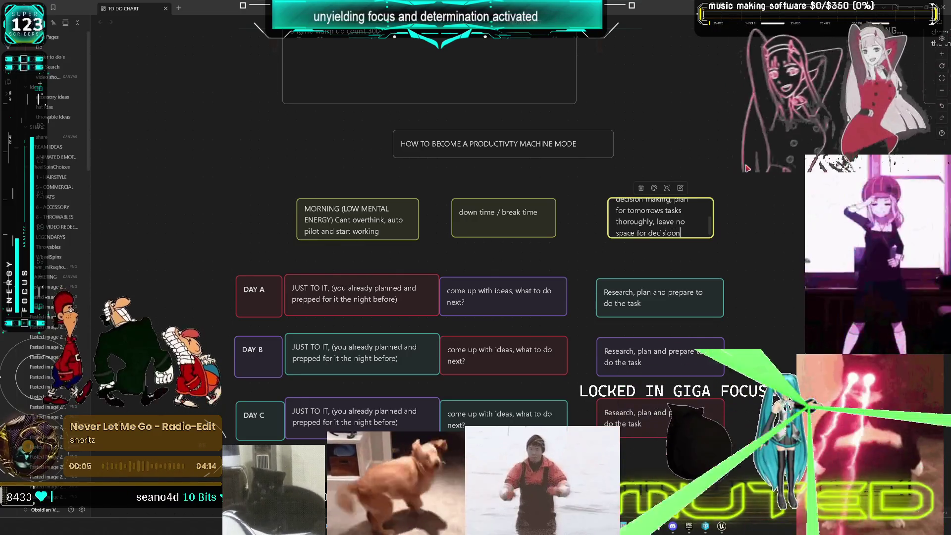
{"action": "key", "text": "BackSpace"}
{"action": "key", "text": "BackSpace"}
{"action": "type", "text": "ns tomoorrow. "}
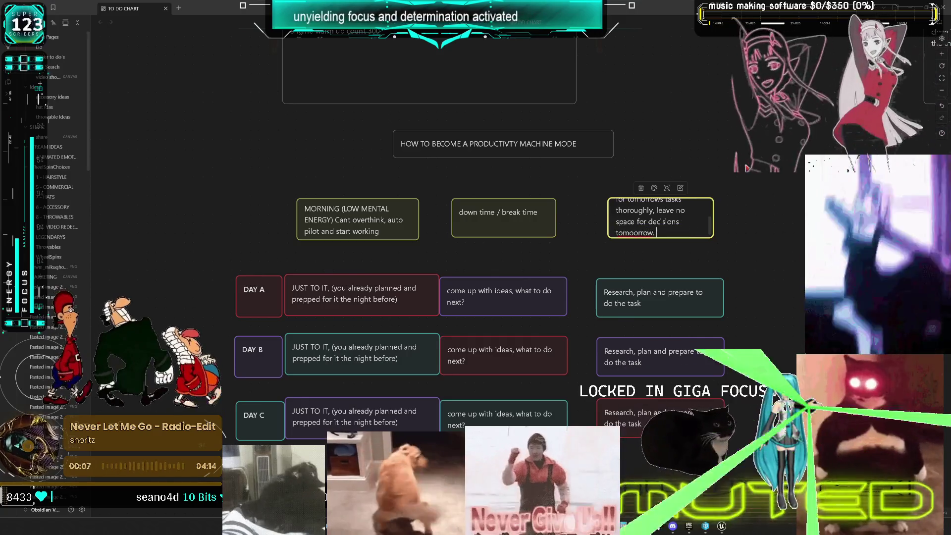
{"action": "type", "text": "You will wake up on au"}
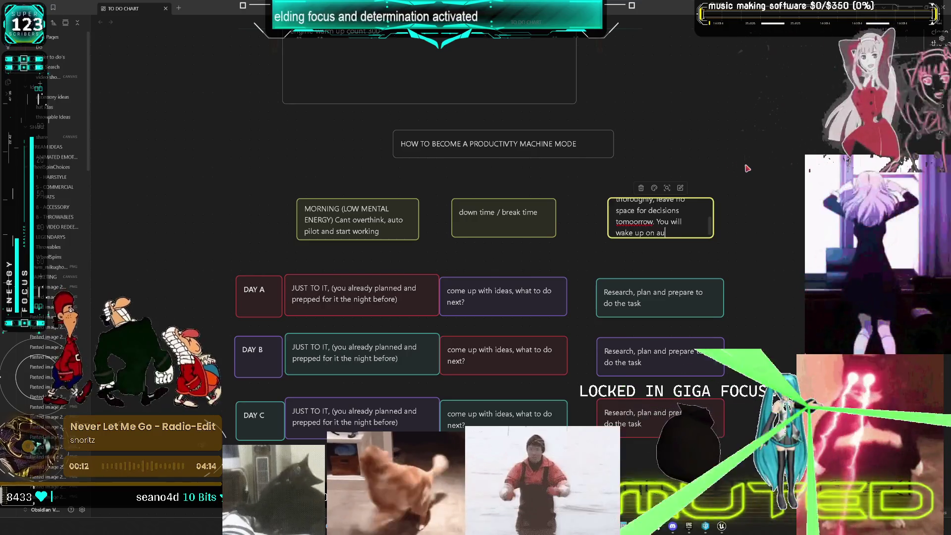
{"action": "type", "text": "topilot"}
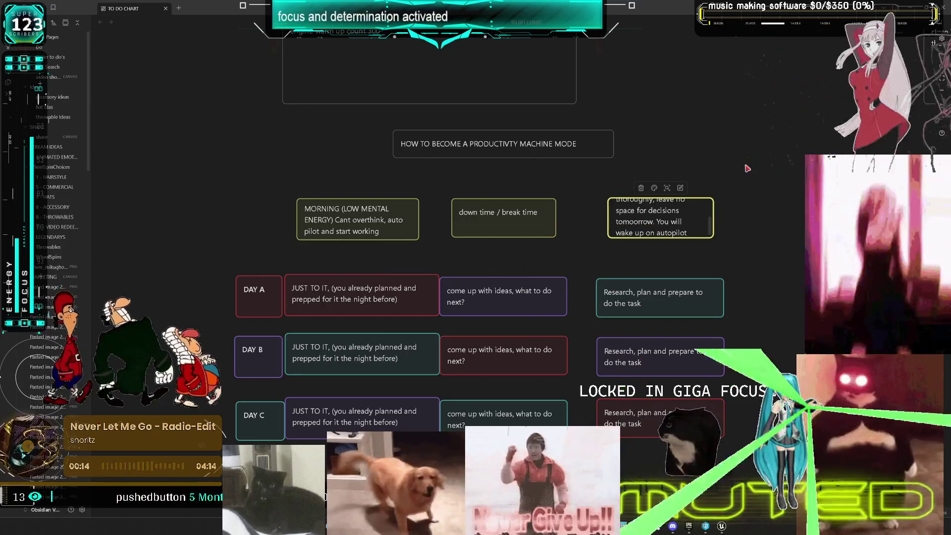
{"action": "key", "text": "Escape"}
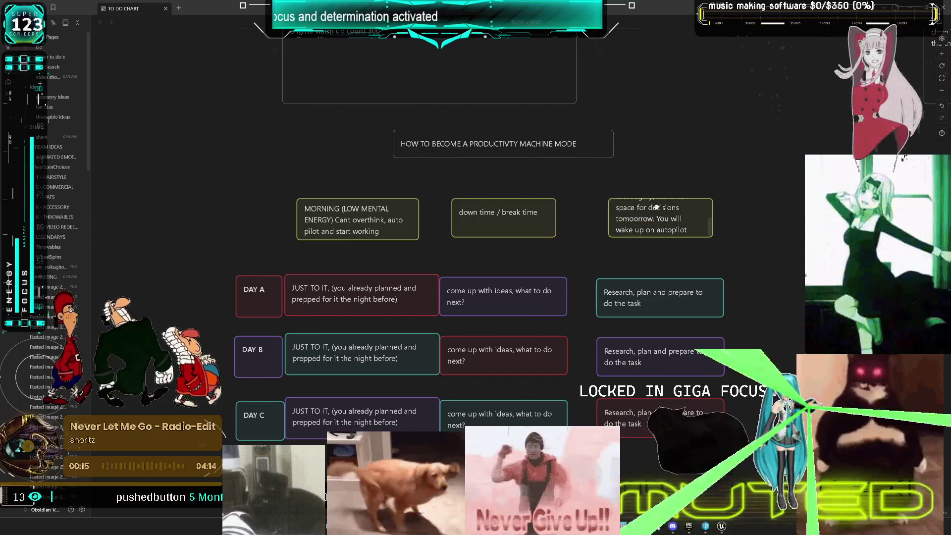
{"action": "left_click_drag", "start_coordinate": [711, 198], "coordinate": [793, 159]}
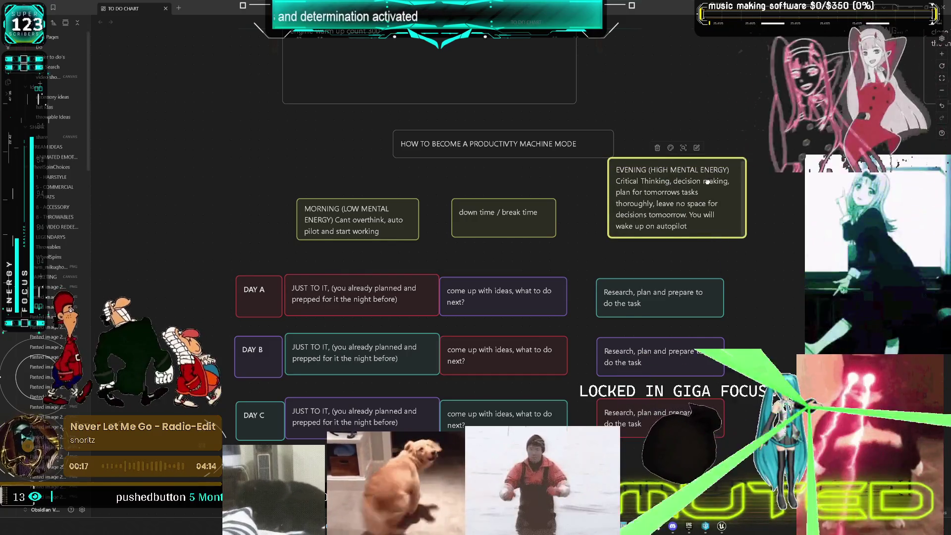
{"action": "left_click_drag", "start_coordinate": [650, 195], "coordinate": [632, 215]}
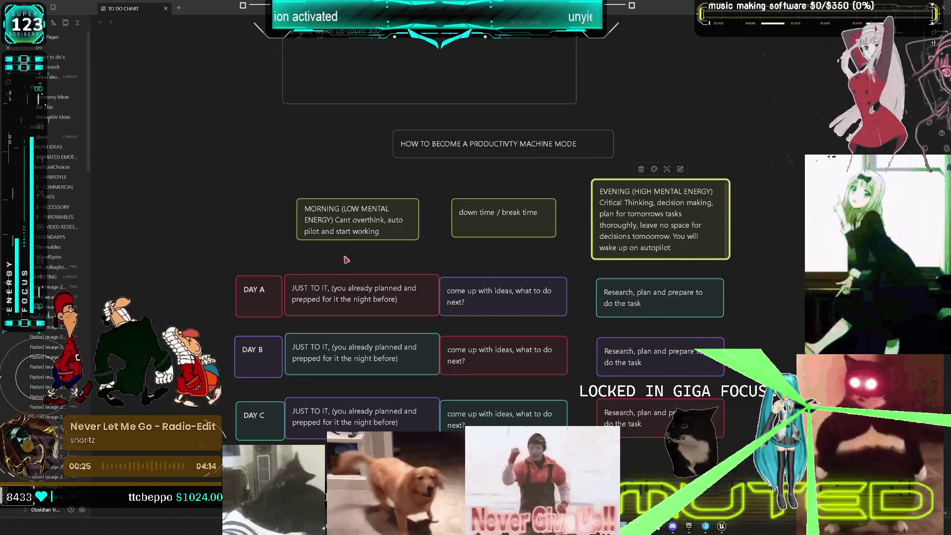
- Append 'on the task you planned the night before' to MORNING, heighten it, align EVENING
{"action": "double_click", "coordinate": [392, 234]}
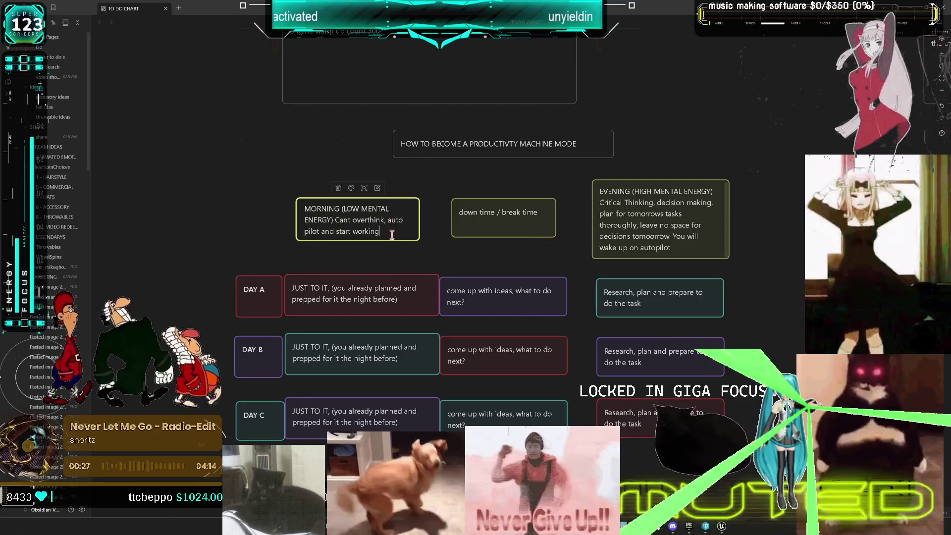
{"action": "type", "text": "on the "}
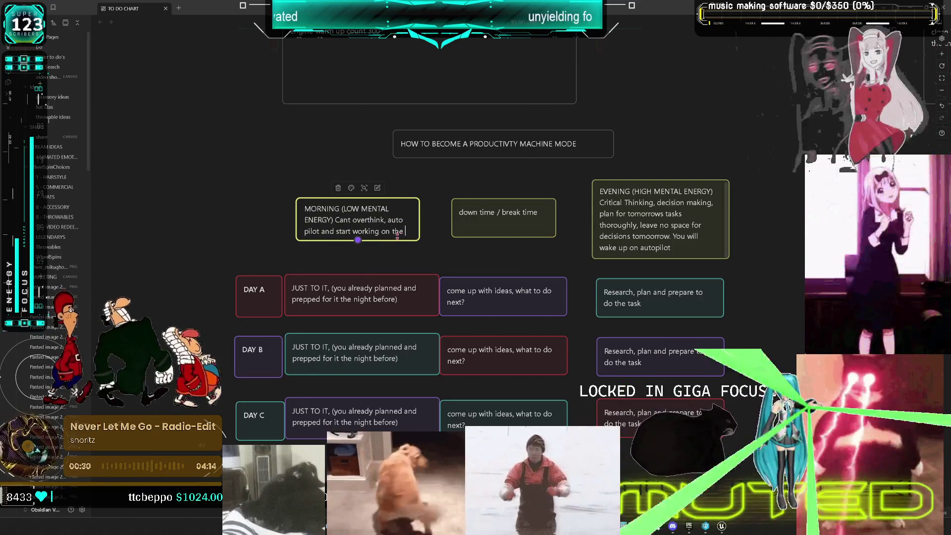
{"action": "type", "text": "task you "}
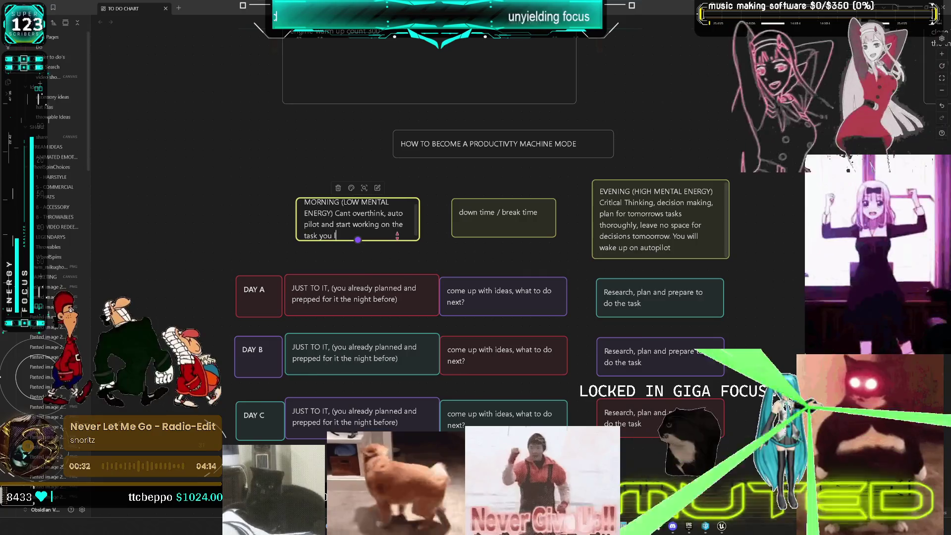
{"action": "type", "text": "planned"}
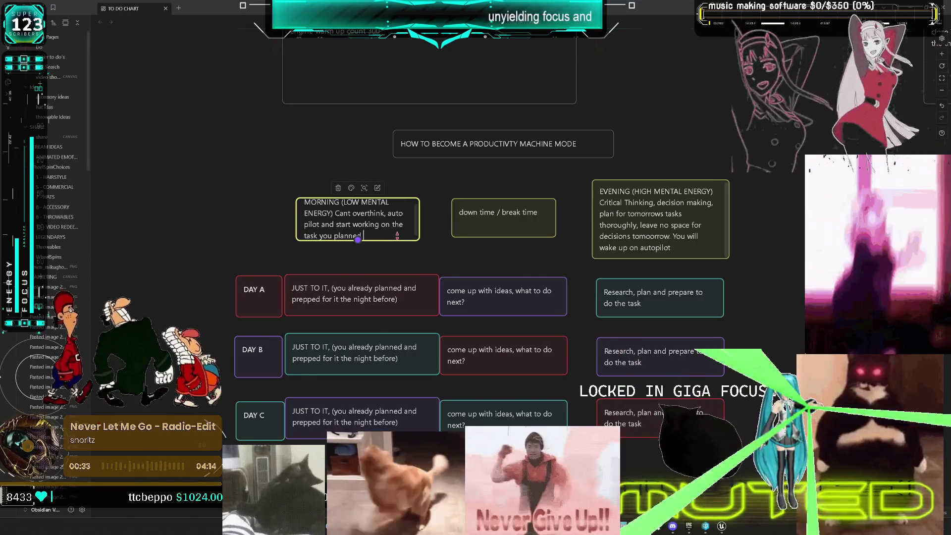
{"action": "type", "text": " the night before.,"}
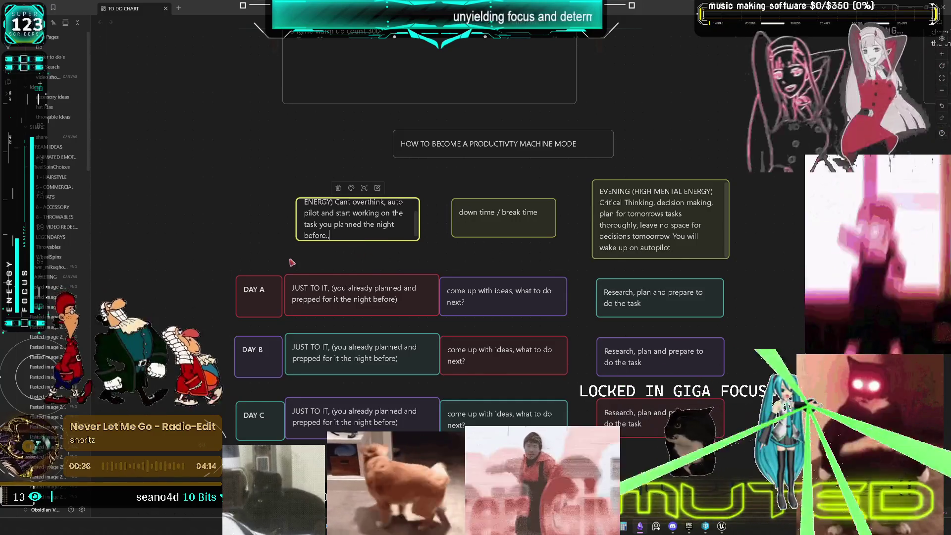
{"action": "key", "text": "Escape"}
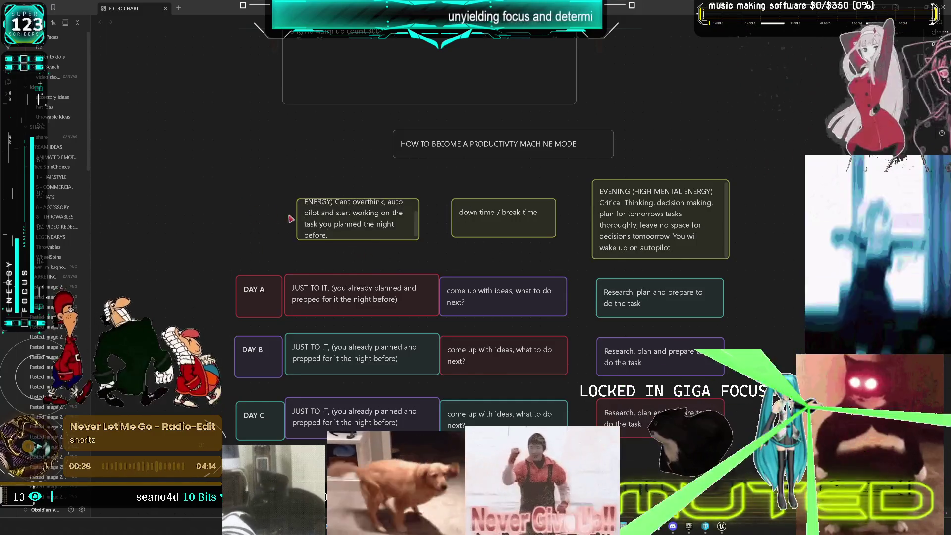
{"action": "left_click_drag", "start_coordinate": [300, 242], "coordinate": [292, 266]}
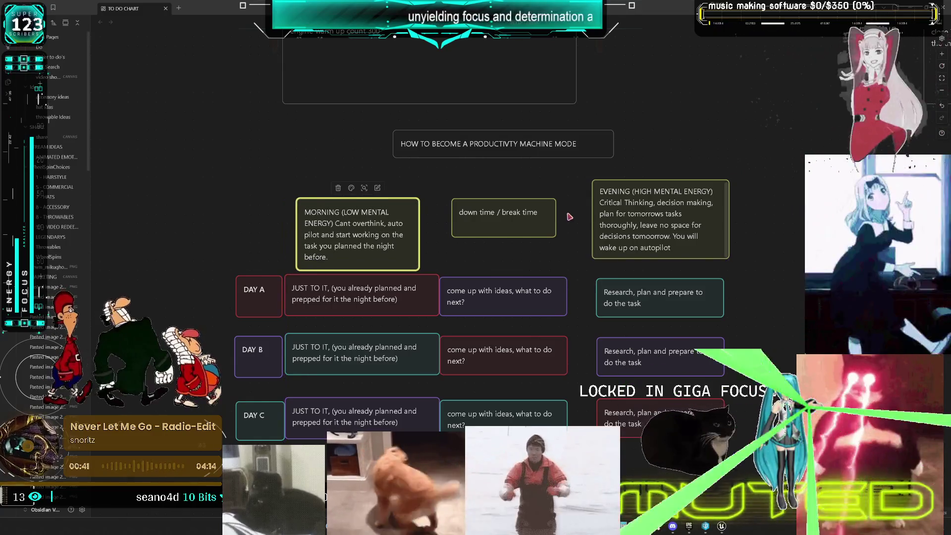
{"action": "left_click_drag", "start_coordinate": [659, 208], "coordinate": [660, 223]}
- Put the down time / break time card into editing at the end of its text
{"action": "left_click", "coordinate": [507, 227]}
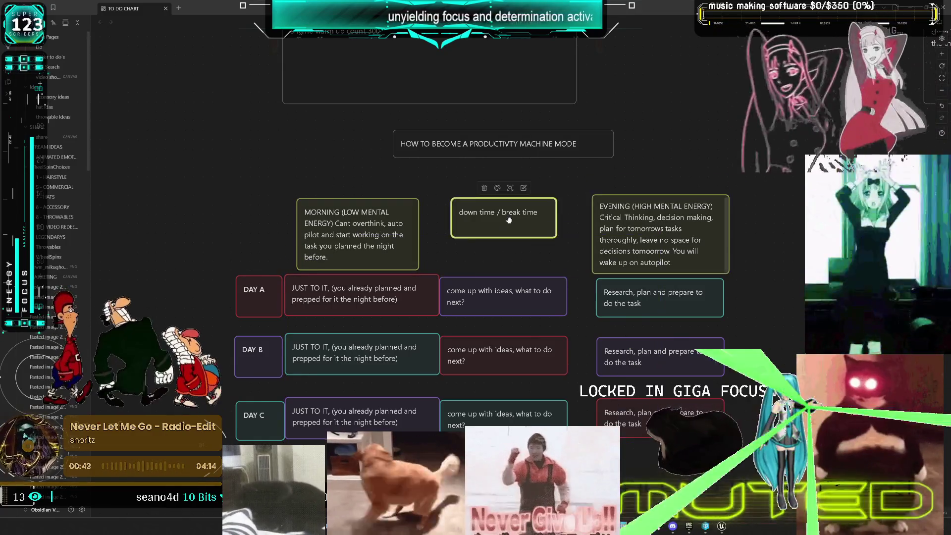
{"action": "double_click", "coordinate": [526, 212]}
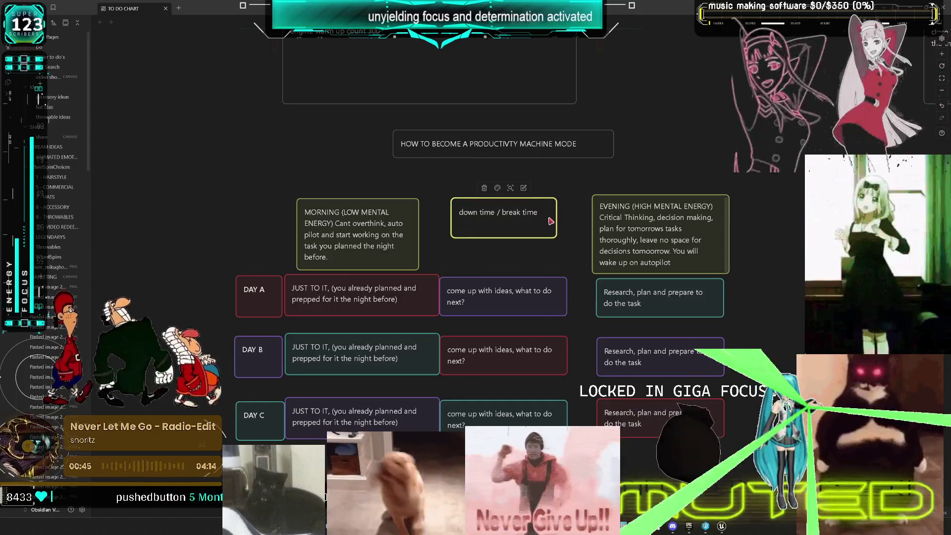
{"action": "double_click", "coordinate": [543, 216]}
{"action": "left_click", "coordinate": [554, 221]}
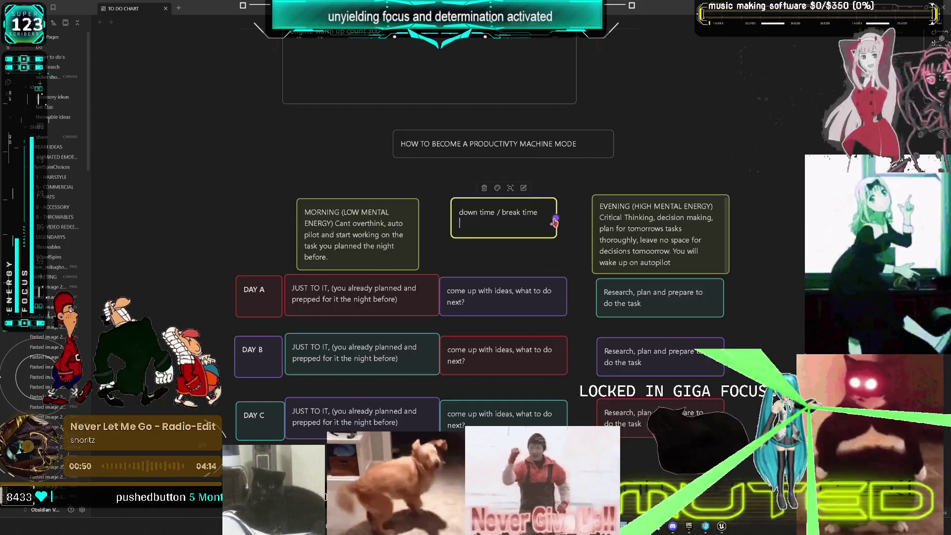
- Add 'take a few minutes to think about what you want to do or learn.' and heighten the card
{"action": "type", "text": "take "}
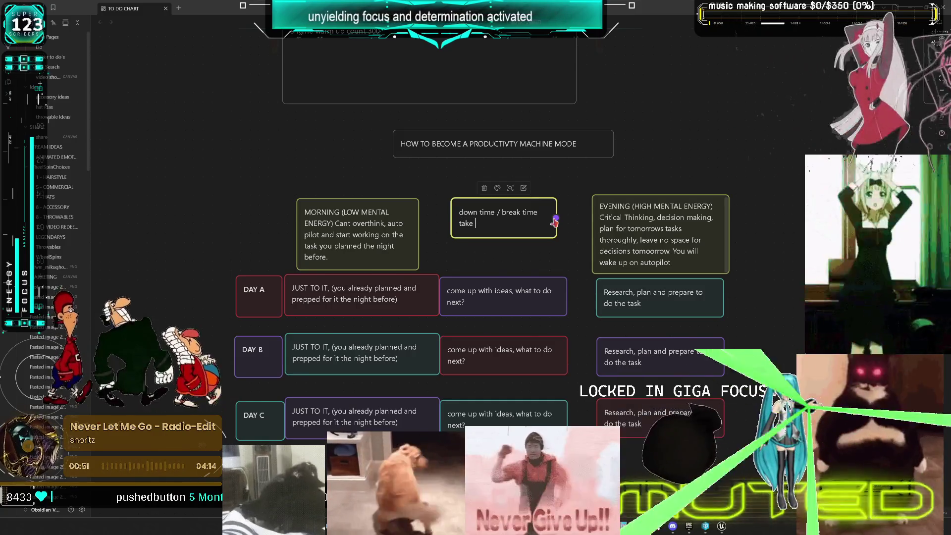
{"action": "type", "text": "a few m"}
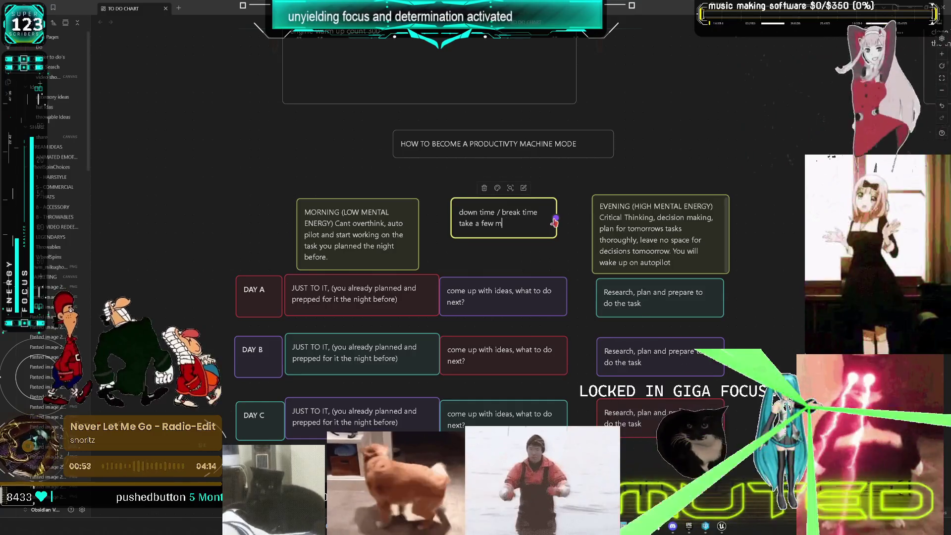
{"action": "type", "text": "oninnute"}
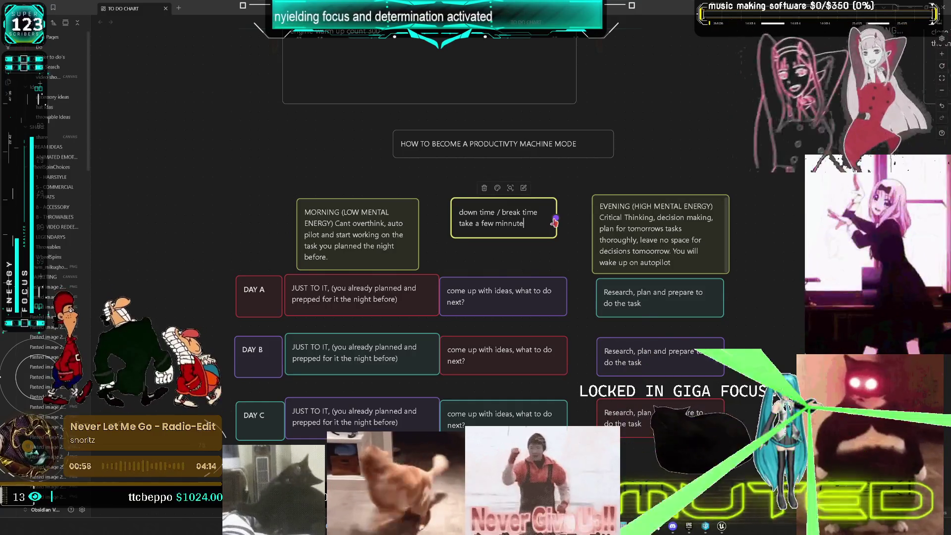
{"action": "key", "text": "BackSpace"}
{"action": "key", "text": "BackSpace"}
{"action": "key", "text": "BackSpace"}
{"action": "type", "text": "utes to t"}
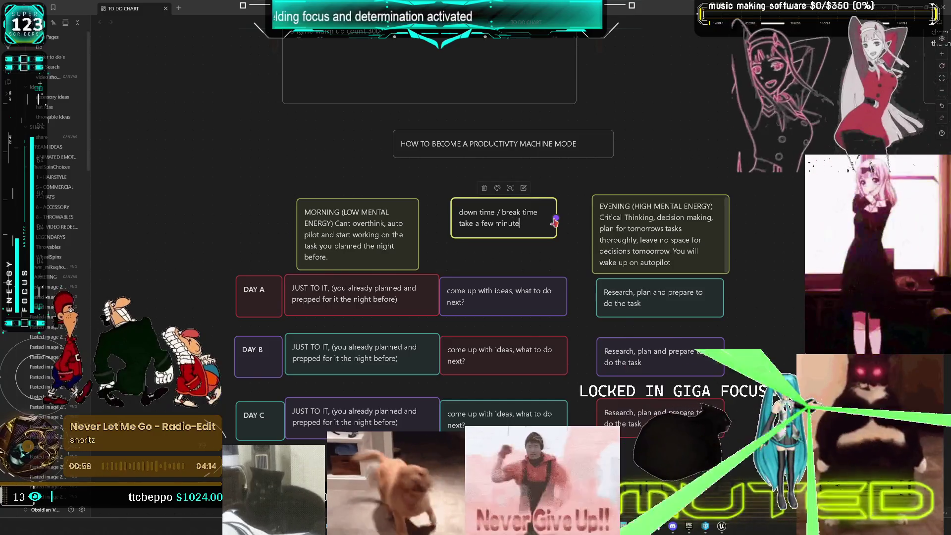
{"action": "type", "text": "hink"}
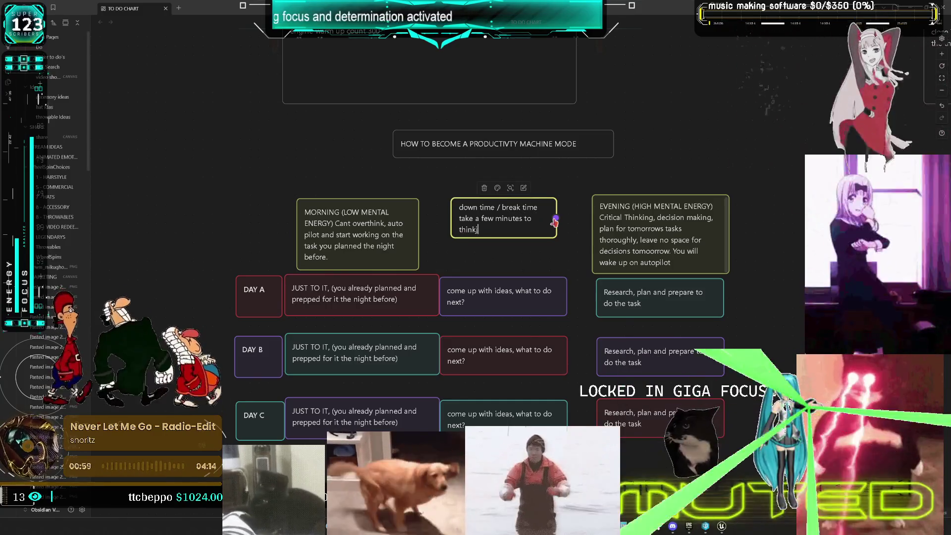
{"action": "type", "text": " about "}
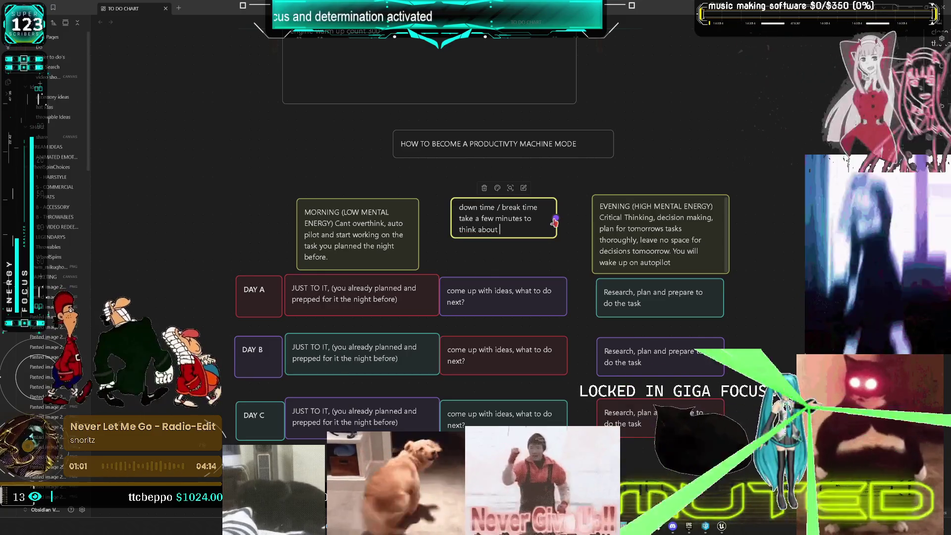
{"action": "type", "text": "what you want to do"}
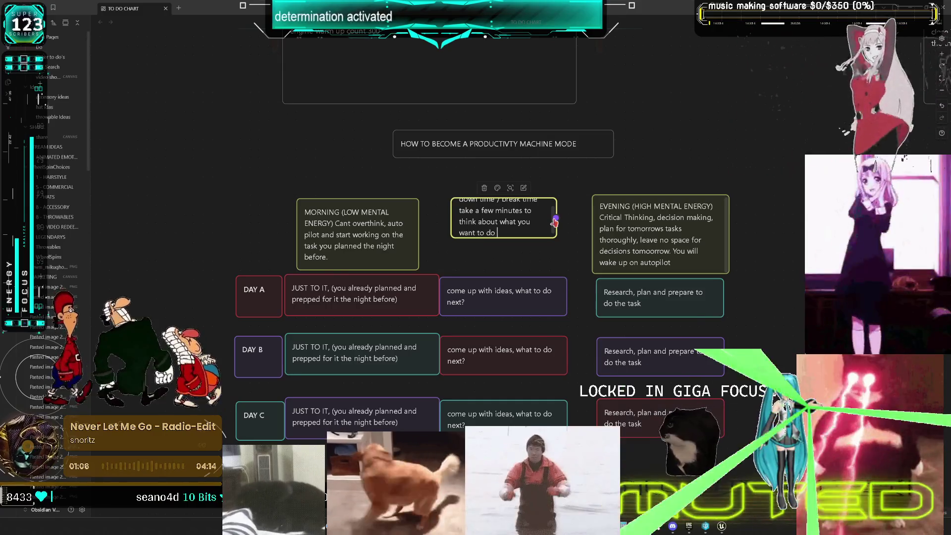
{"action": "type", "text": " or learn. "}
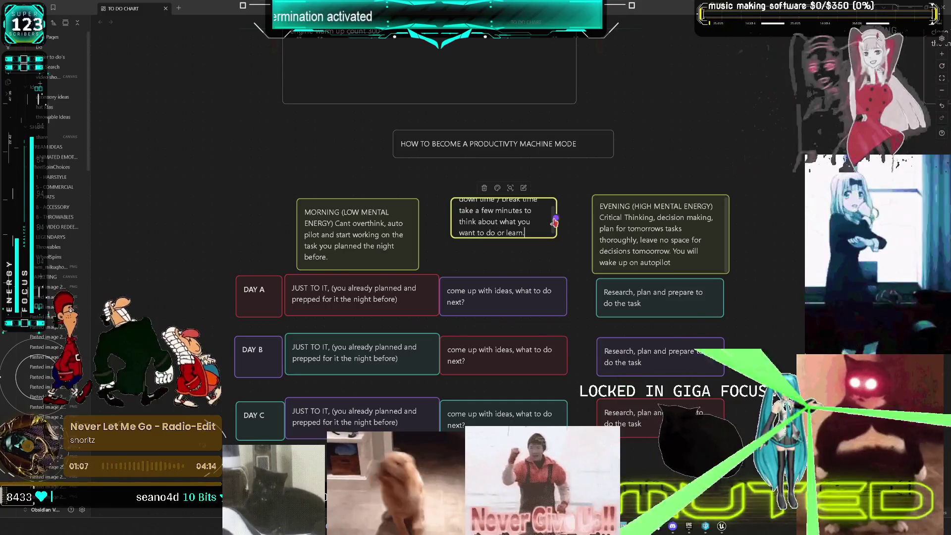
{"action": "type", "text": "Y"}
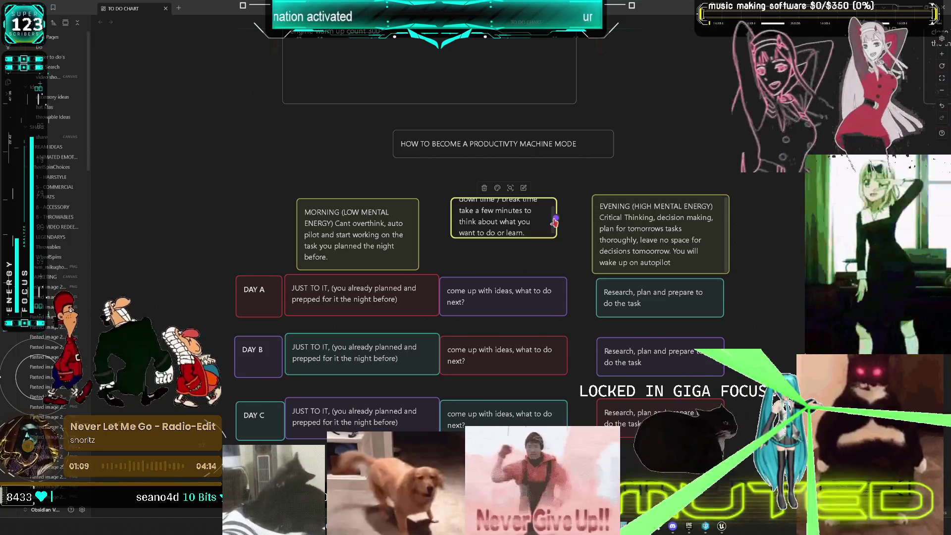
{"action": "left_click", "coordinate": [539, 241]}
{"action": "left_click_drag", "start_coordinate": [537, 234], "coordinate": [538, 261]}
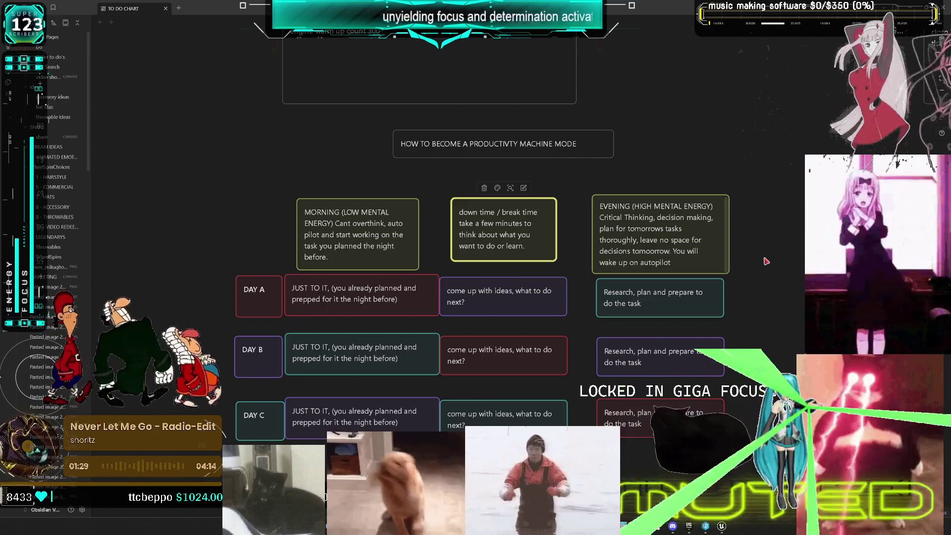
- Connect each day's ideas card to the next row's Research card, undoing the DAY C-to-DAY A arrow
{"action": "left_click", "coordinate": [525, 355]}
{"action": "left_click", "coordinate": [572, 365]}
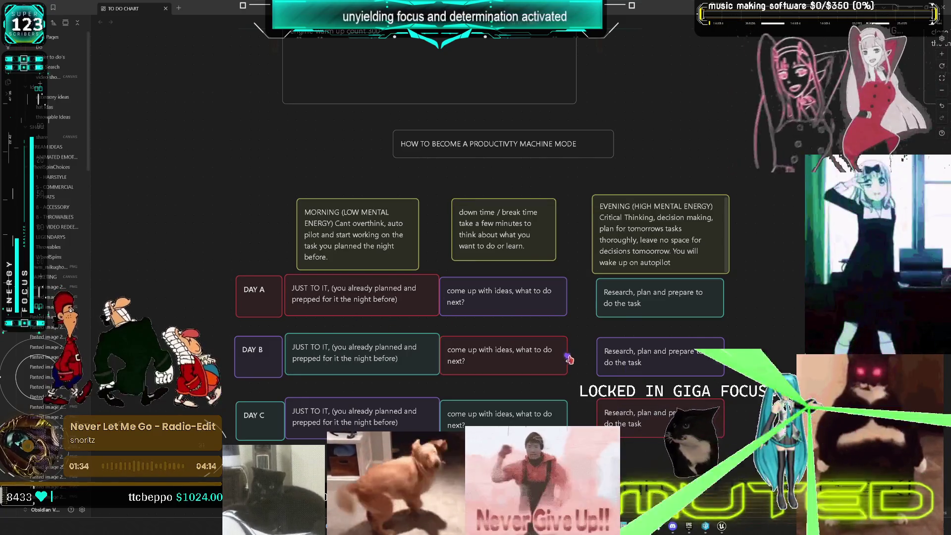
{"action": "left_click_drag", "start_coordinate": [572, 365], "coordinate": [594, 405]}
{"action": "left_click_drag", "start_coordinate": [567, 299], "coordinate": [597, 356]}
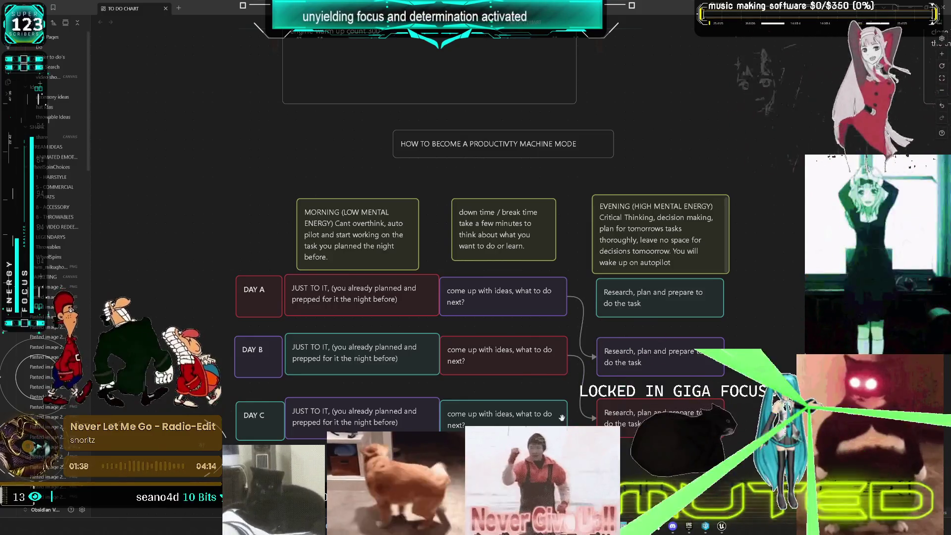
{"action": "left_click_drag", "start_coordinate": [568, 422], "coordinate": [598, 305]}
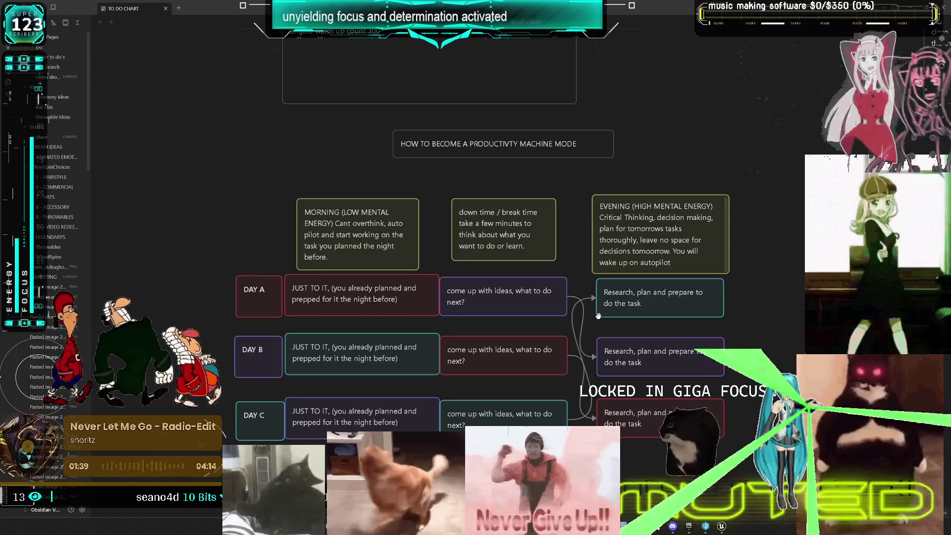
{"action": "key", "text": "ctrl+z"}
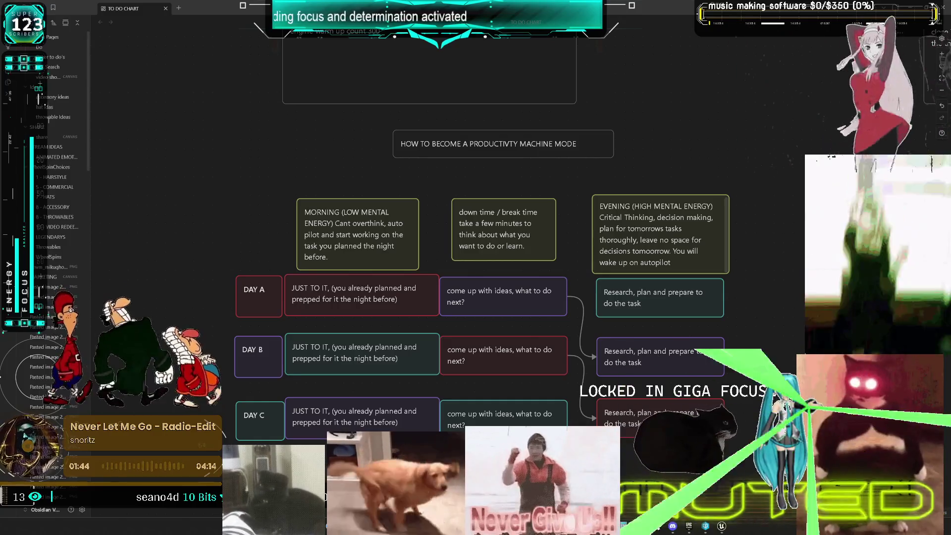
- Duplicate the Research card below DAY C's row and connect DAY C's ideas card to it
{"action": "left_click", "coordinate": [659, 317]}
{"action": "key", "text": "ctrl+c"}
{"action": "scroll", "coordinate": [659, 317], "scroll_direction": "down", "scroll_amount": 3}
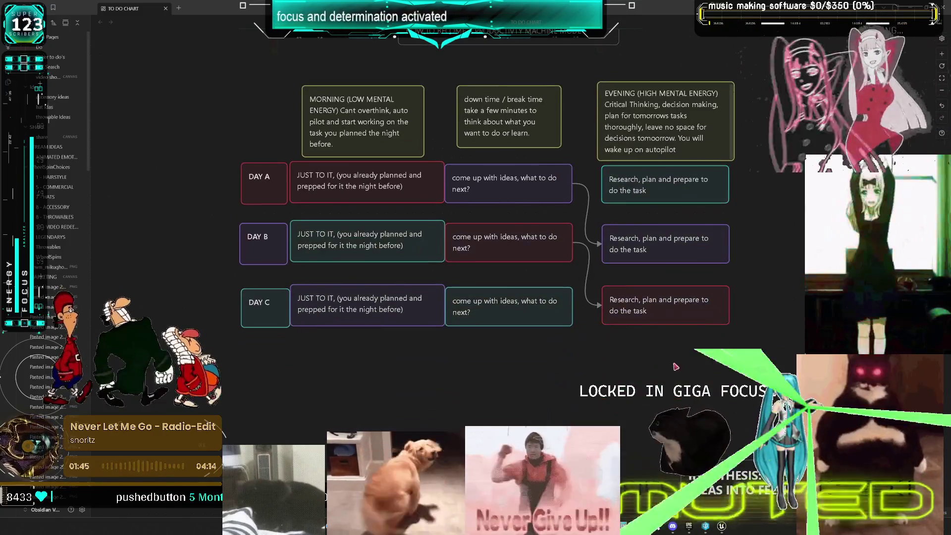
{"action": "key", "text": "ctrl+v"}
{"action": "left_click_drag", "start_coordinate": [660, 351], "coordinate": [664, 356]}
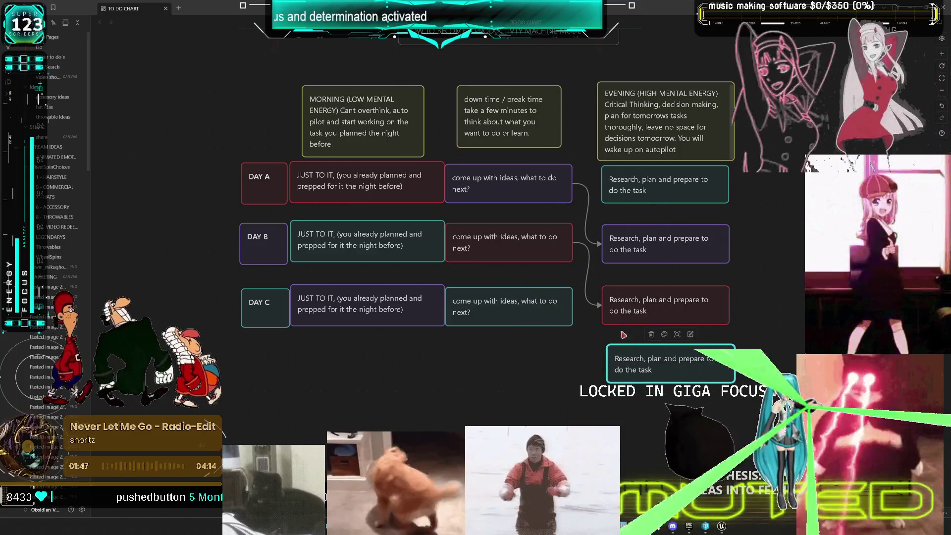
{"action": "mouse_move", "coordinate": [573, 306]}
{"action": "left_mouse_down"}
{"action": "mouse_move", "coordinate": [603, 361]}
{"action": "mouse_move", "coordinate": [650, 368]}
{"action": "left_mouse_up"}
{"action": "left_click_drag", "start_coordinate": [732, 305], "coordinate": [732, 369]}
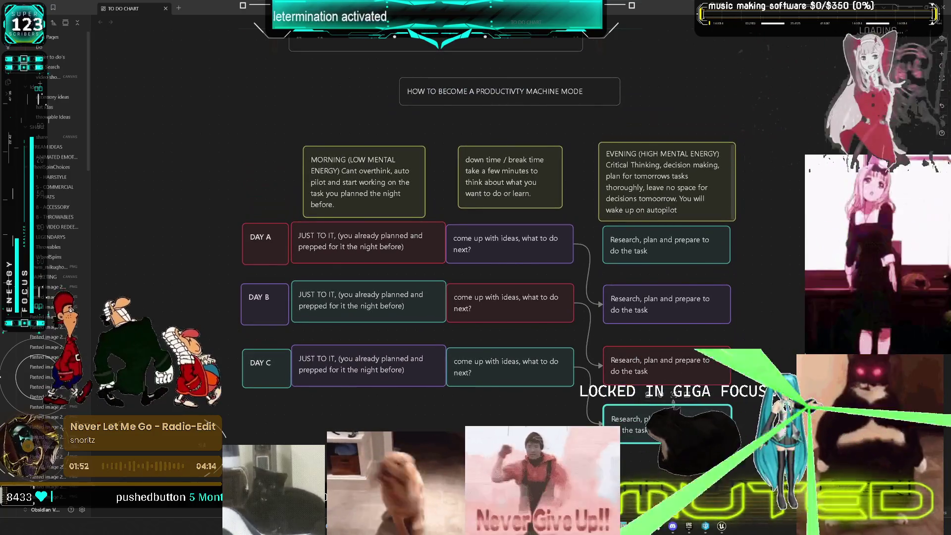
- Draw a loop arrow from the DAY C row up to the top Research card
{"action": "mouse_move", "coordinate": [731, 424]}
{"action": "left_mouse_down"}
{"action": "mouse_move", "coordinate": [751, 288]}
{"action": "mouse_move", "coordinate": [732, 246]}
{"action": "left_mouse_up"}
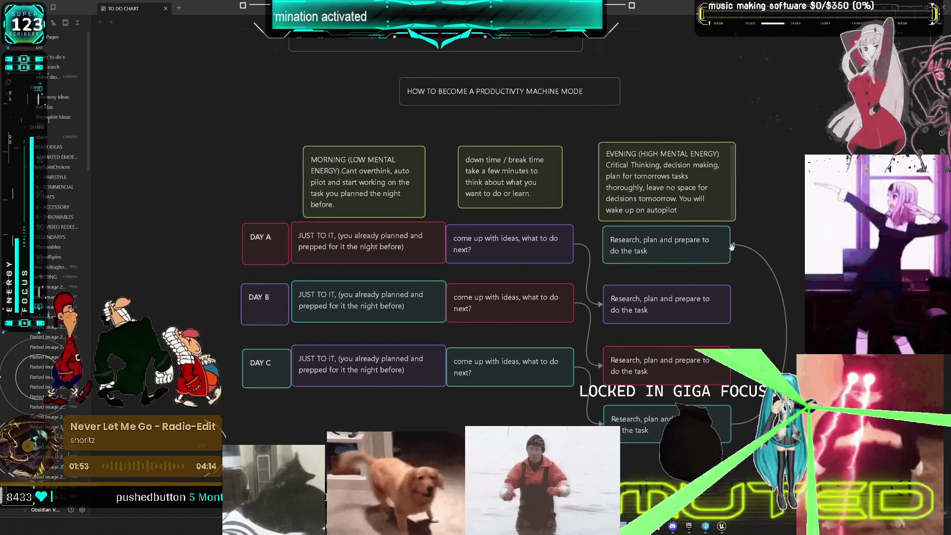
{"action": "scroll", "coordinate": [799, 293], "scroll_direction": "up", "scroll_amount": 2}
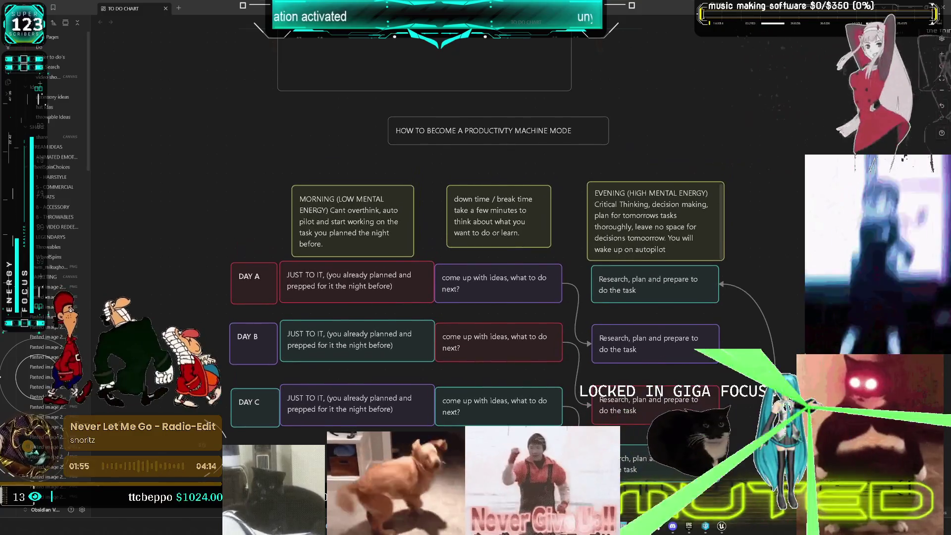
{"action": "mouse_move", "coordinate": [563, 406]}
{"action": "left_mouse_down"}
{"action": "mouse_move", "coordinate": [726, 315]}
{"action": "mouse_move", "coordinate": [728, 292]}
{"action": "left_mouse_up"}
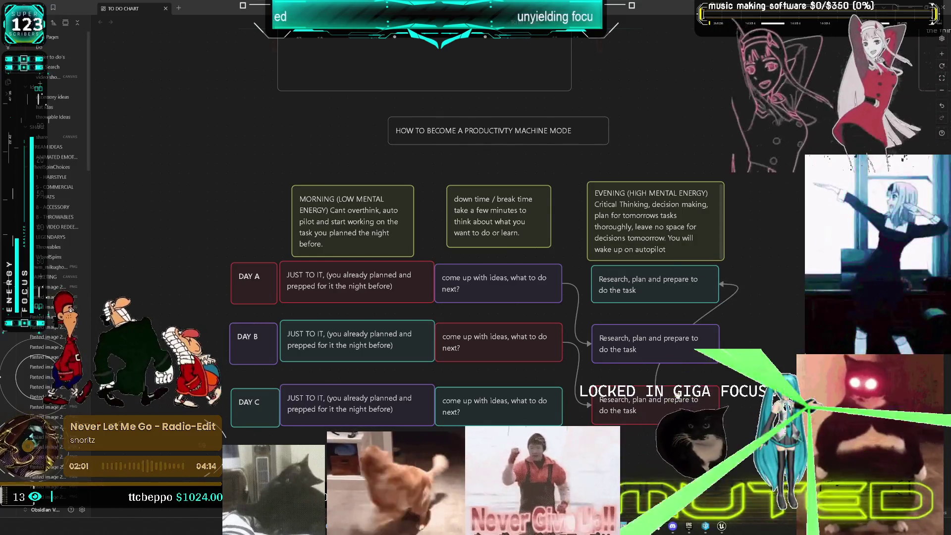
{"action": "key", "text": "ctrl+z"}
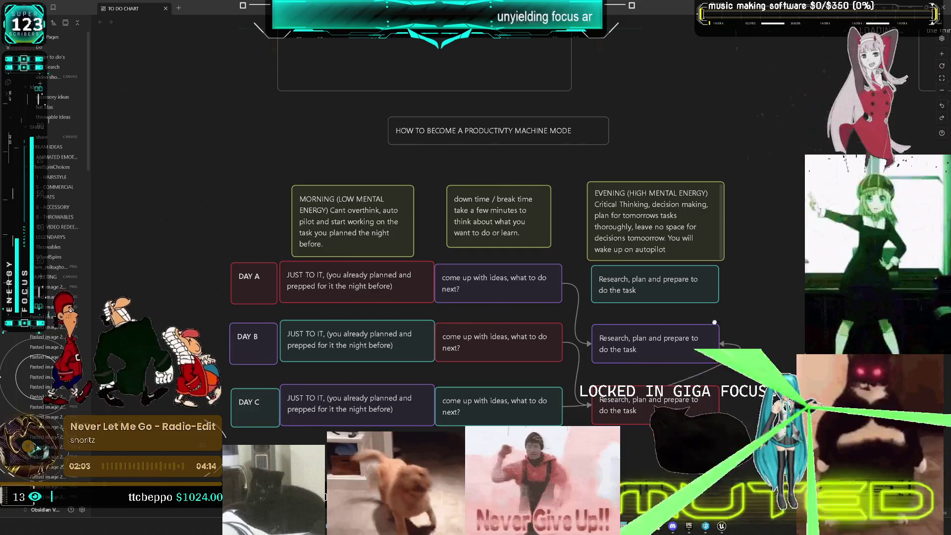
{"action": "key", "text": "ctrl+shift+z"}
- Reroute the loop connector around the right side of the chart
{"action": "right_click", "coordinate": [739, 306]}
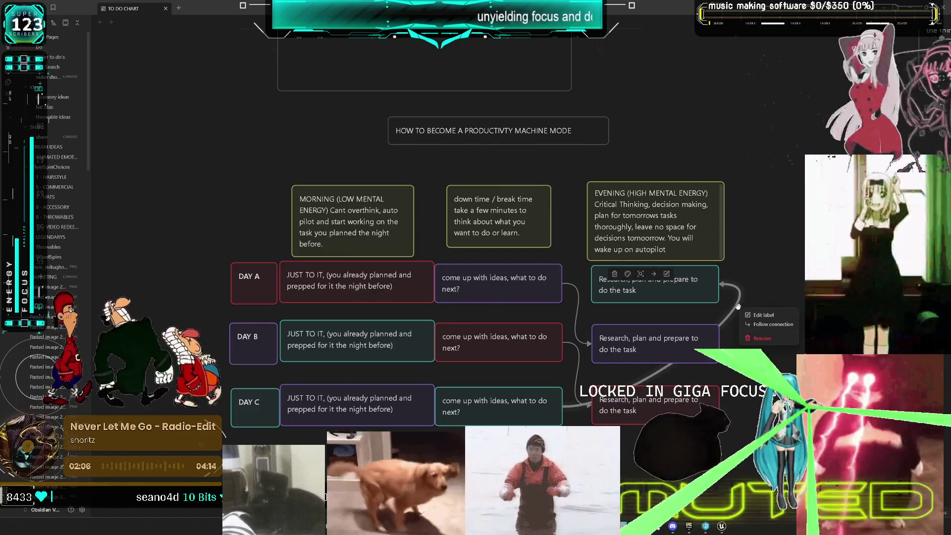
{"action": "scroll", "coordinate": [789, 331], "scroll_direction": "down", "scroll_amount": 3}
{"action": "scroll", "coordinate": [718, 307], "scroll_direction": "up", "scroll_amount": 5}
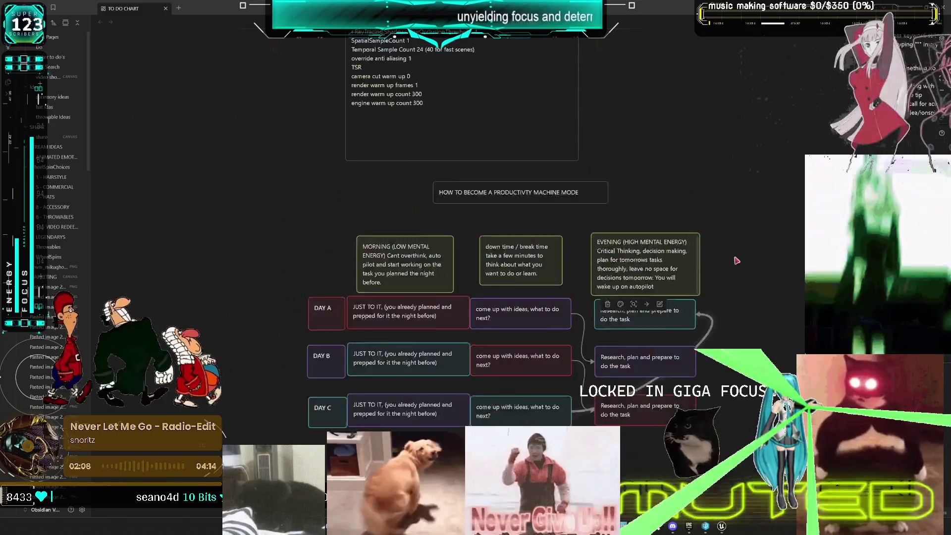
{"action": "scroll", "coordinate": [690, 297], "scroll_direction": "up", "scroll_amount": 1}
{"action": "scroll", "coordinate": [690, 298], "scroll_direction": "up", "scroll_amount": 3}
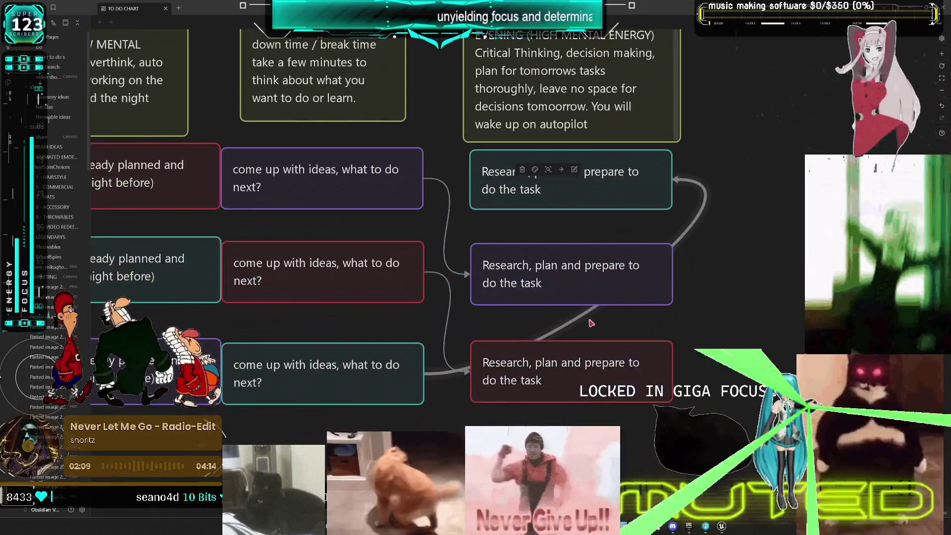
{"action": "mouse_move", "coordinate": [575, 319]}
{"action": "left_mouse_down"}
{"action": "mouse_move", "coordinate": [724, 436]}
{"action": "mouse_move", "coordinate": [471, 418]}
{"action": "left_mouse_up"}
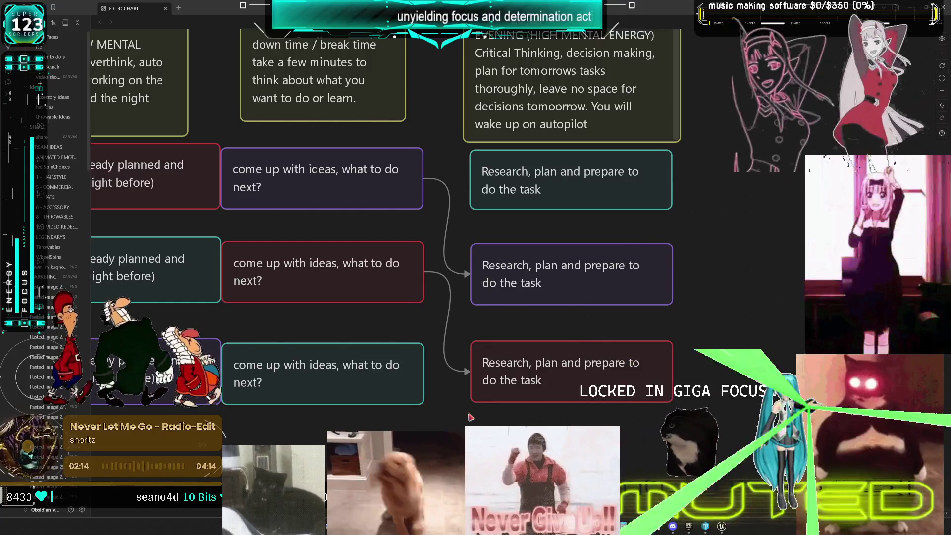
- Shrink a card into a small box below the Research column and connect DAY C's ideas card to it
{"action": "left_click", "coordinate": [361, 391]}
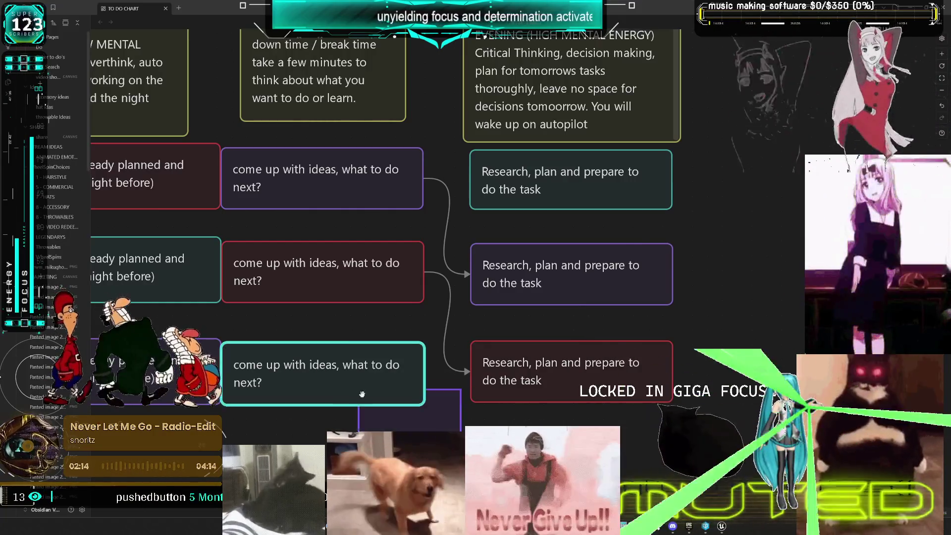
{"action": "left_click_drag", "start_coordinate": [361, 391], "coordinate": [559, 292]}
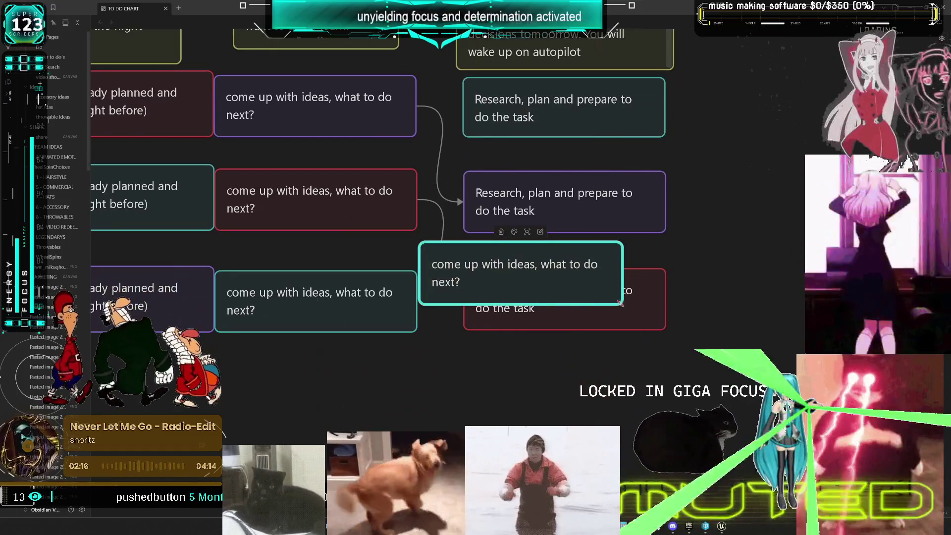
{"action": "left_click_drag", "start_coordinate": [619, 303], "coordinate": [465, 286]}
{"action": "mouse_move", "coordinate": [431, 253]}
{"action": "left_mouse_down"}
{"action": "mouse_move", "coordinate": [680, 365]}
{"action": "mouse_move", "coordinate": [688, 355]}
{"action": "left_mouse_up"}
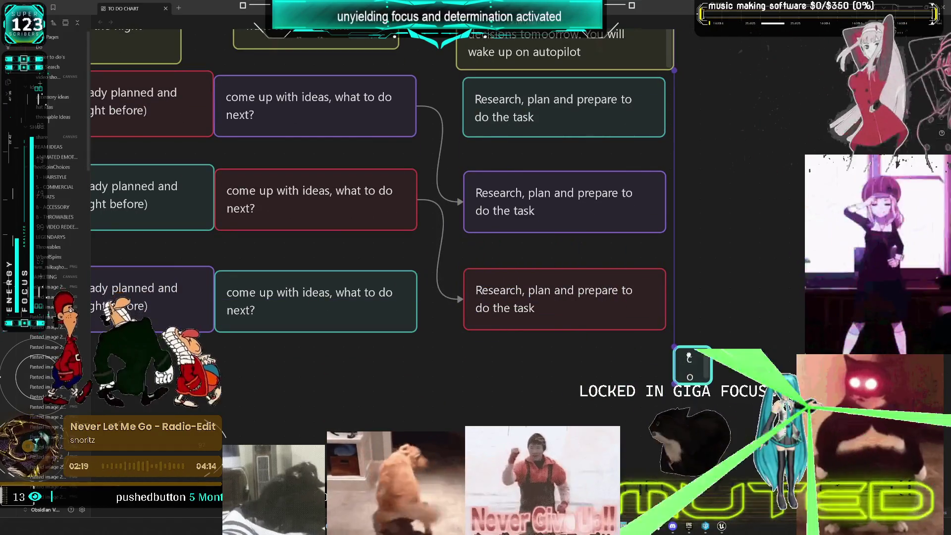
{"action": "mouse_move", "coordinate": [417, 302]}
{"action": "left_mouse_down"}
{"action": "mouse_move", "coordinate": [516, 367]}
{"action": "mouse_move", "coordinate": [677, 369]}
{"action": "mouse_move", "coordinate": [664, 384]}
{"action": "mouse_move", "coordinate": [517, 371]}
{"action": "mouse_move", "coordinate": [505, 383]}
{"action": "mouse_move", "coordinate": [694, 183]}
{"action": "mouse_move", "coordinate": [666, 109]}
{"action": "left_mouse_up"}
{"action": "scroll", "coordinate": [698, 366], "scroll_direction": "up", "scroll_amount": 3}
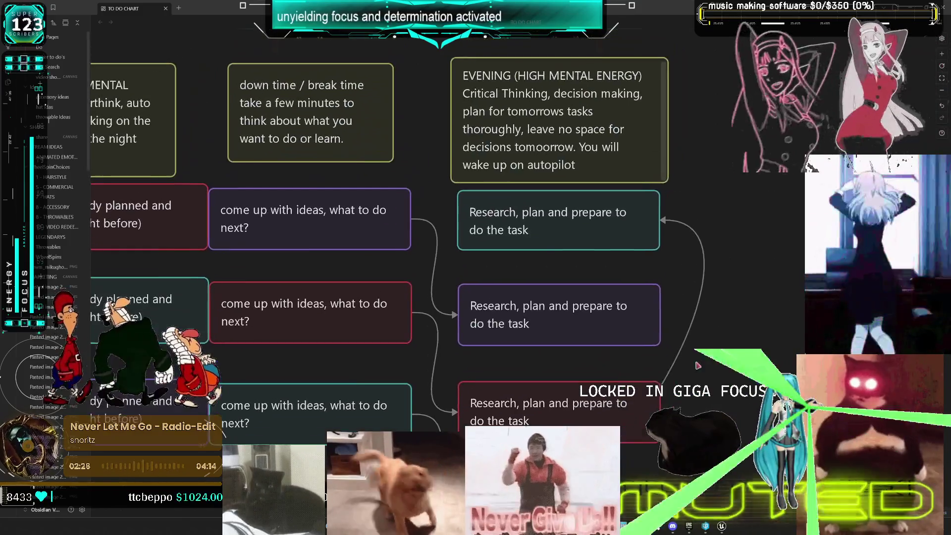
{"action": "scroll", "coordinate": [698, 366], "scroll_direction": "down", "scroll_amount": 2}
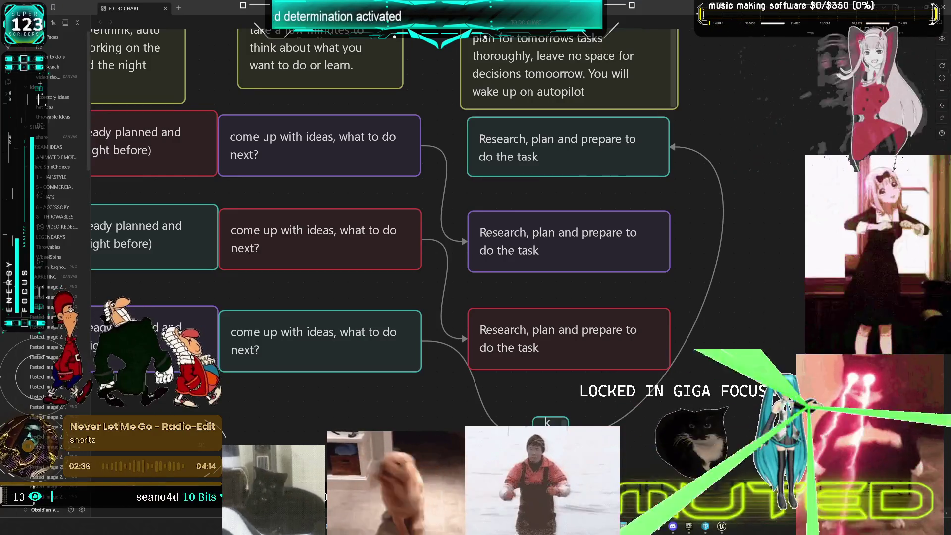
- Label the small bottom card 'repeat 3 day cycle up', fixing typos and fitting it to the text
{"action": "key", "text": "ctrl+v"}
{"action": "type", "text": "repeat 3 day cycl"}
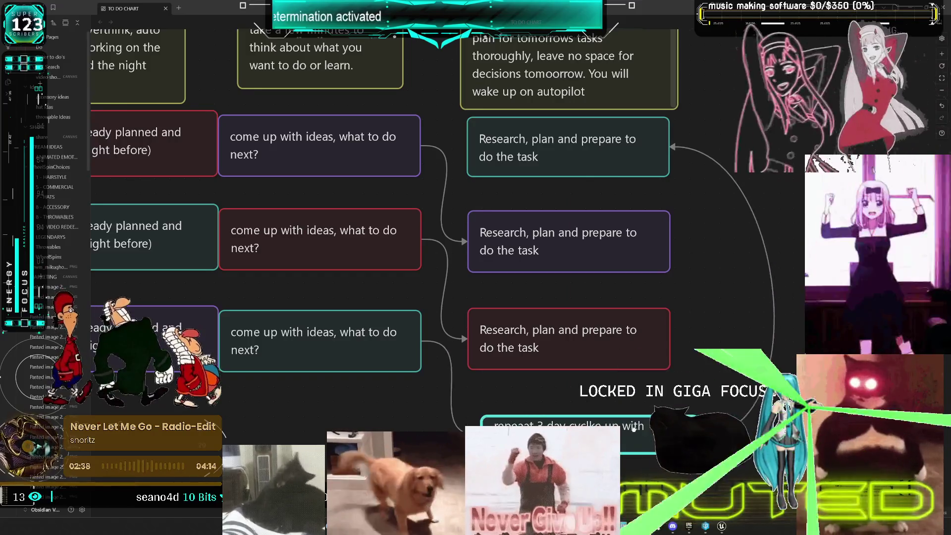
{"action": "left_click_drag", "start_coordinate": [634, 429], "coordinate": [619, 414]}
{"action": "left_click", "coordinate": [516, 406]}
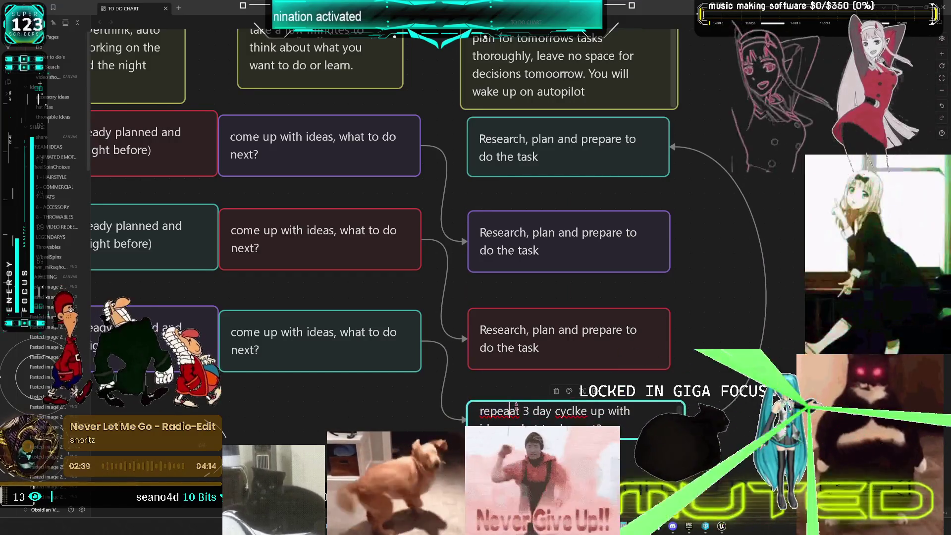
{"action": "key", "text": "BackSpace"}
{"action": "left_click", "coordinate": [569, 411]}
{"action": "key", "text": "BackSpace"}
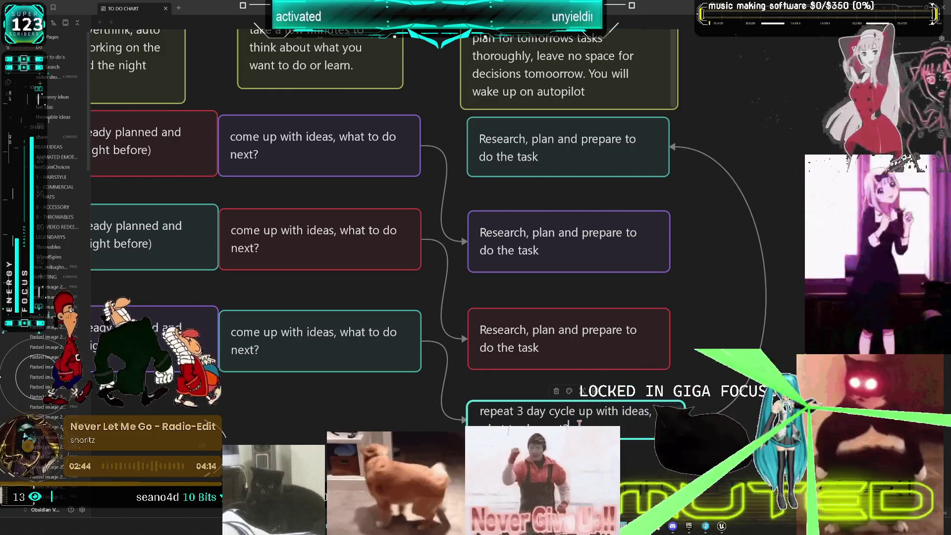
{"action": "key", "text": "Escape"}
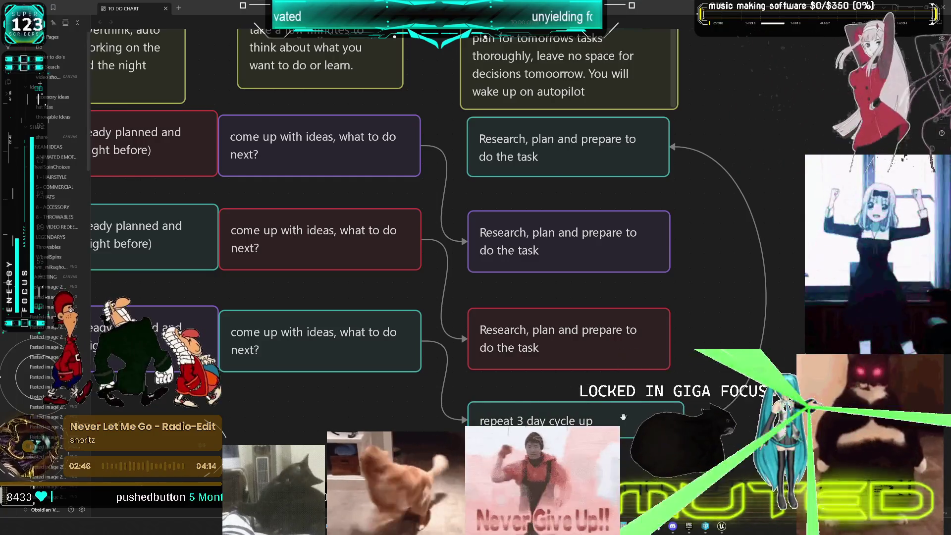
{"action": "left_click_drag", "start_coordinate": [562, 422], "coordinate": [575, 421]}
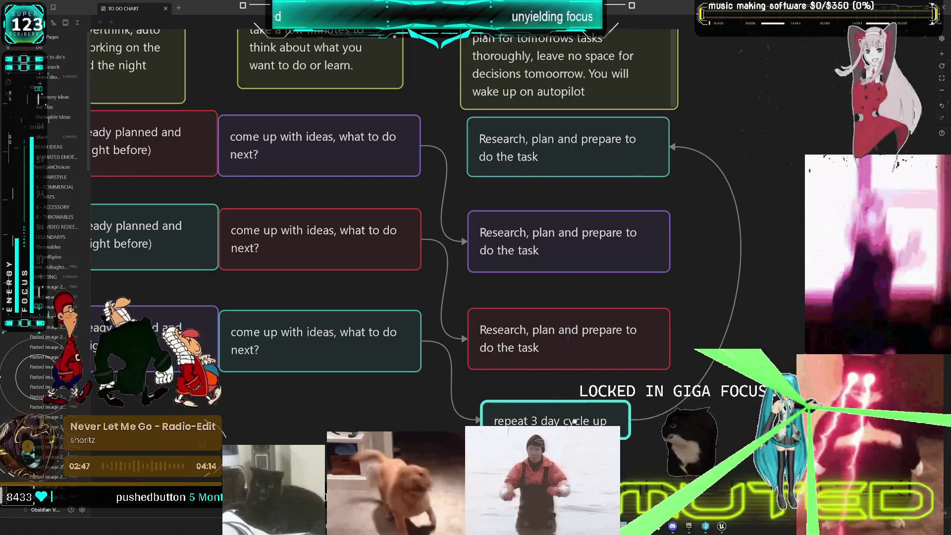
{"action": "left_click_drag", "start_coordinate": [633, 161], "coordinate": [672, 180]}
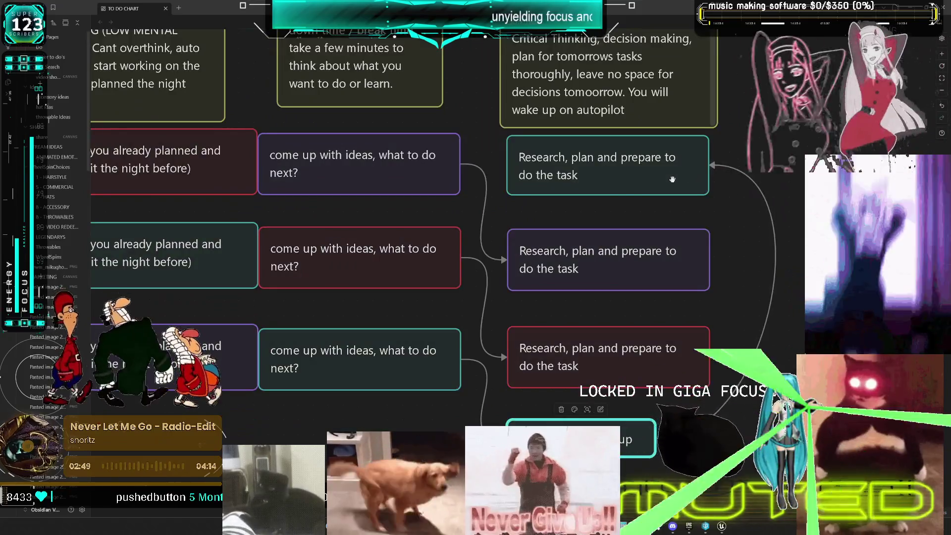
- Box-select the DAY rows and MORNING card and shift them slightly left
{"action": "mouse_move", "coordinate": [408, 105]}
{"action": "left_mouse_down"}
{"action": "mouse_move", "coordinate": [574, 154]}
{"action": "mouse_move", "coordinate": [617, 208]}
{"action": "left_mouse_up"}
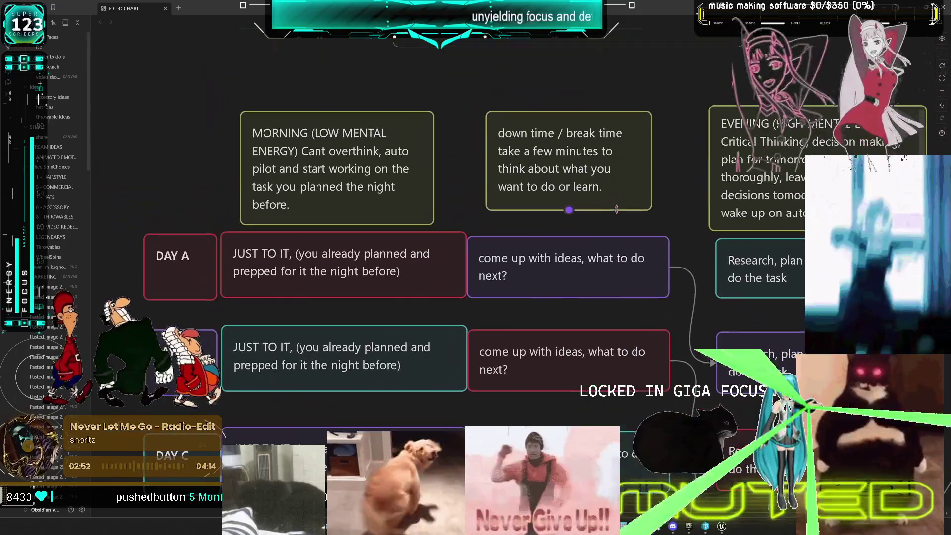
{"action": "scroll", "coordinate": [617, 209], "scroll_direction": "down", "scroll_amount": 2}
{"action": "scroll", "coordinate": [464, 245], "scroll_direction": "down", "scroll_amount": 3}
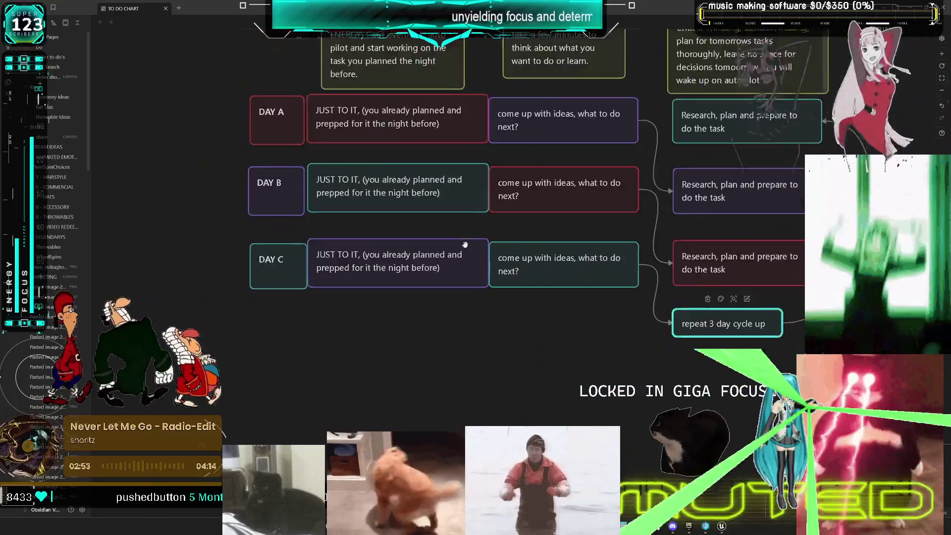
{"action": "scroll", "coordinate": [465, 245], "scroll_direction": "down", "scroll_amount": 2}
{"action": "mouse_move", "coordinate": [280, 124]}
{"action": "left_mouse_down"}
{"action": "mouse_move", "coordinate": [525, 402]}
{"action": "mouse_move", "coordinate": [513, 381]}
{"action": "mouse_move", "coordinate": [659, 124]}
{"action": "left_mouse_up"}
{"action": "left_click_drag", "start_coordinate": [459, 288], "coordinate": [440, 288]}
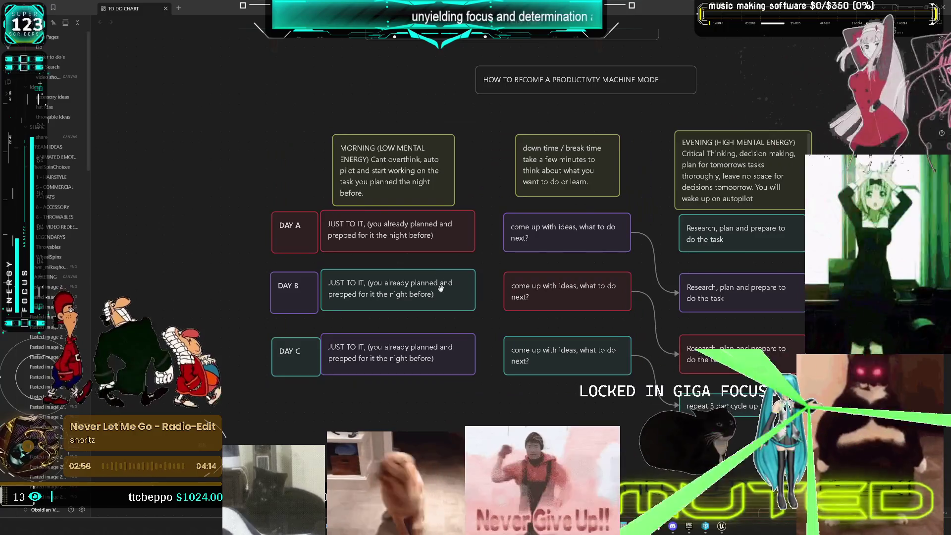
- Reposition the DAY B and DAY C rows lower, beneath DAY A
{"action": "scroll", "coordinate": [753, 227], "scroll_direction": "up", "scroll_amount": 2}
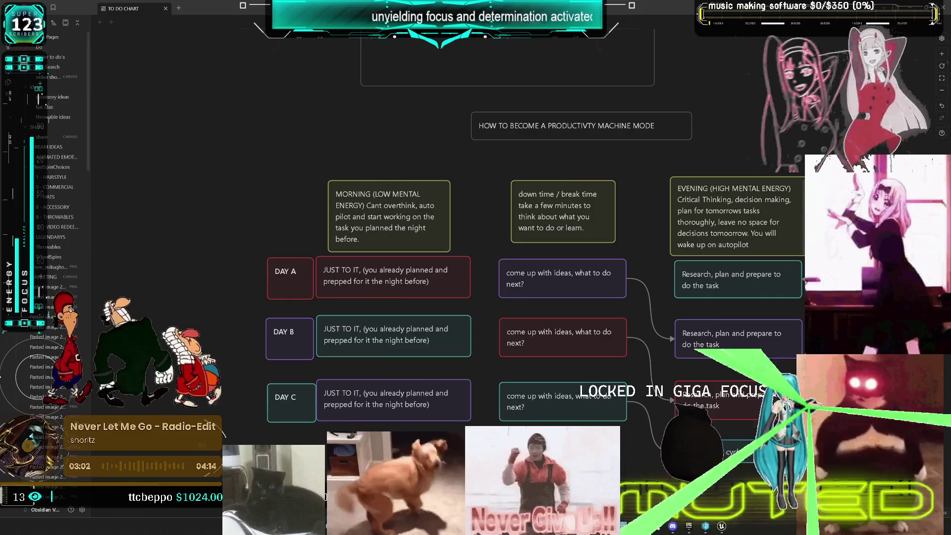
{"action": "scroll", "coordinate": [528, 237], "scroll_direction": "up", "scroll_amount": 2}
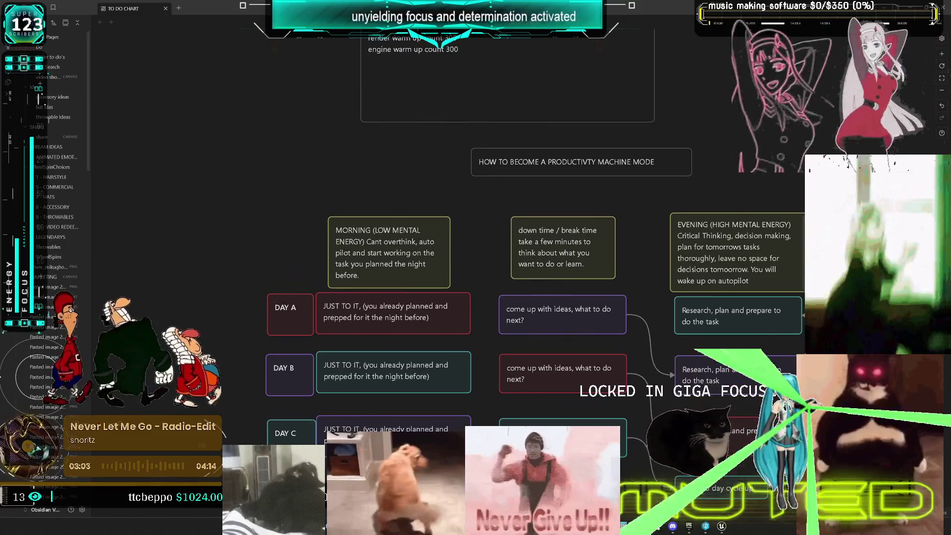
{"action": "left_click_drag", "start_coordinate": [277, 370], "coordinate": [211, 282]}
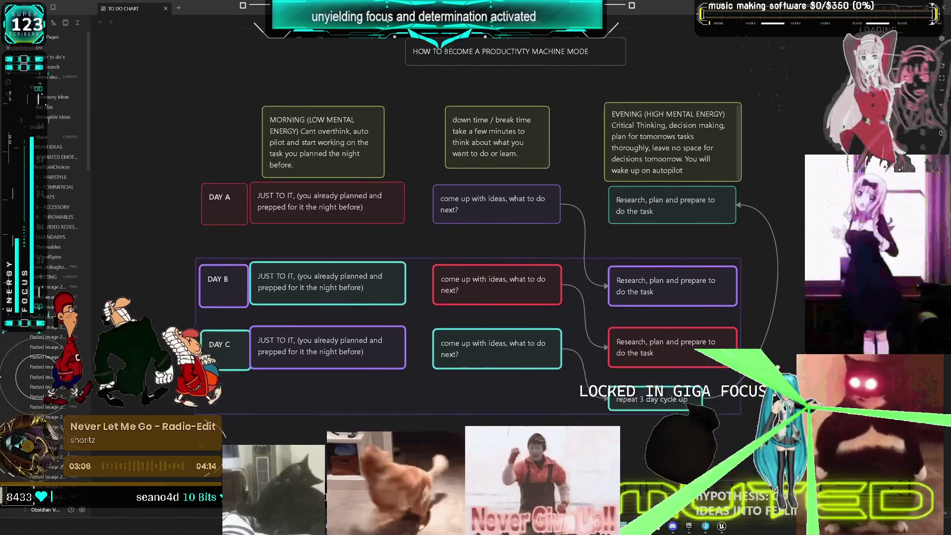
{"action": "scroll", "coordinate": [211, 281], "scroll_direction": "down", "scroll_amount": 4}
{"action": "left_click_drag", "start_coordinate": [314, 276], "coordinate": [544, 274]}
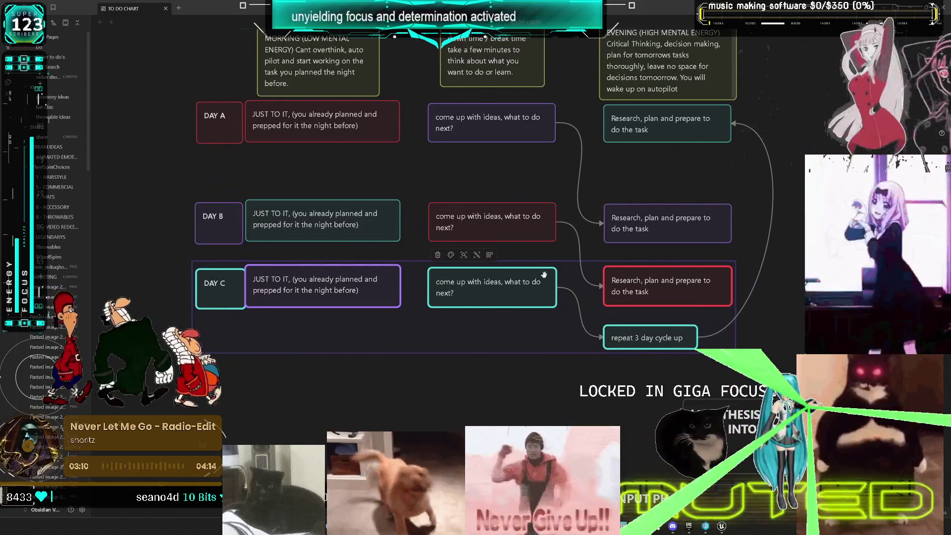
{"action": "scroll", "coordinate": [504, 150], "scroll_direction": "up", "scroll_amount": 5}
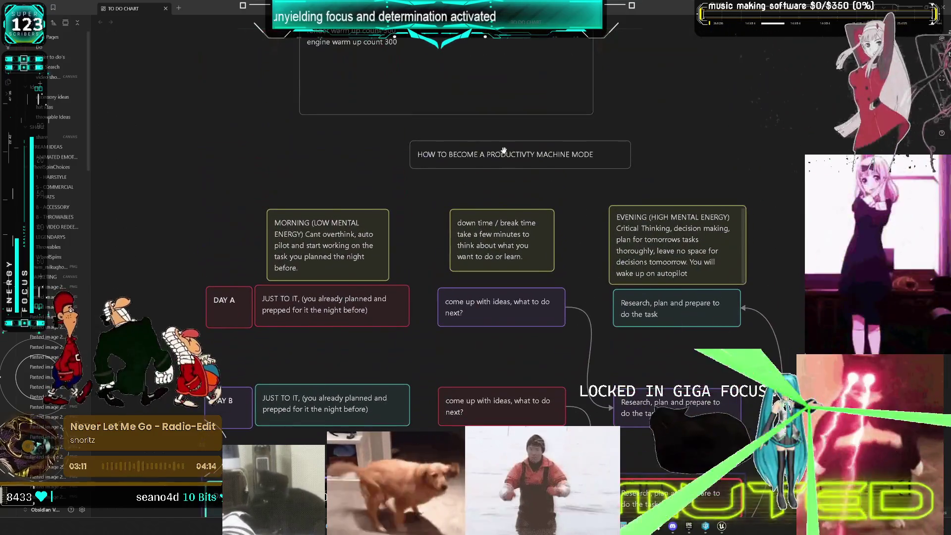
- Append ' and probably burn out' to the title card and widen it onto one line
{"action": "left_click", "coordinate": [529, 157]}
{"action": "double_click", "coordinate": [607, 157]}
{"action": "triple_click", "coordinate": [609, 156]}
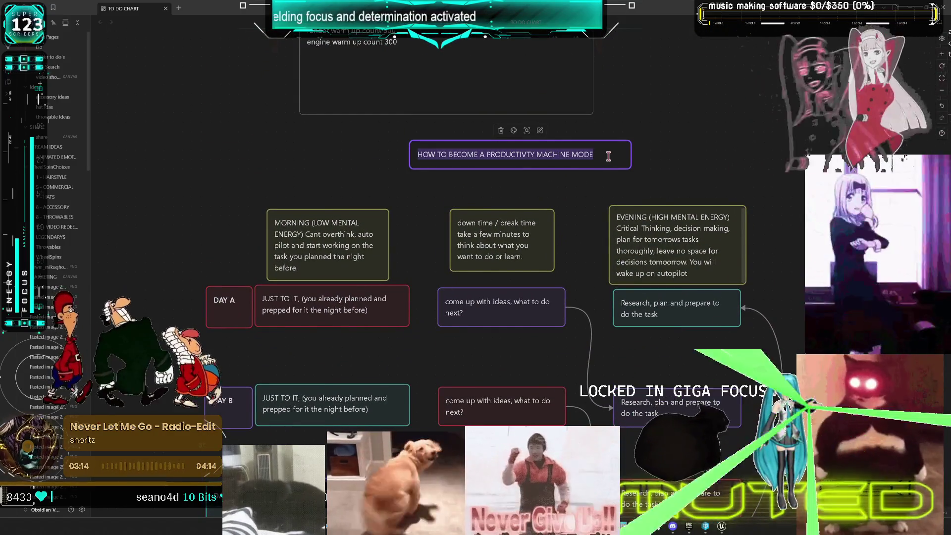
{"action": "left_click", "coordinate": [608, 156]}
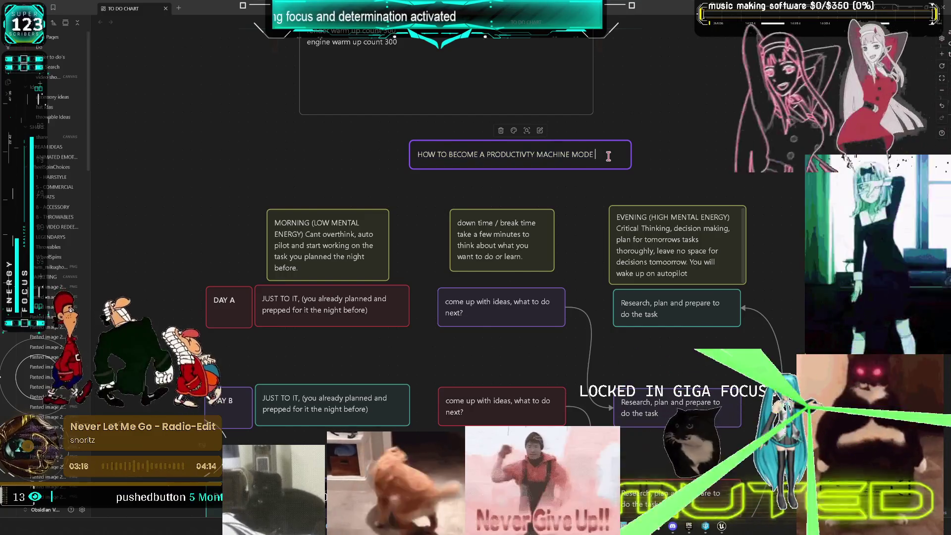
{"action": "type", "text": "androbably burn out"}
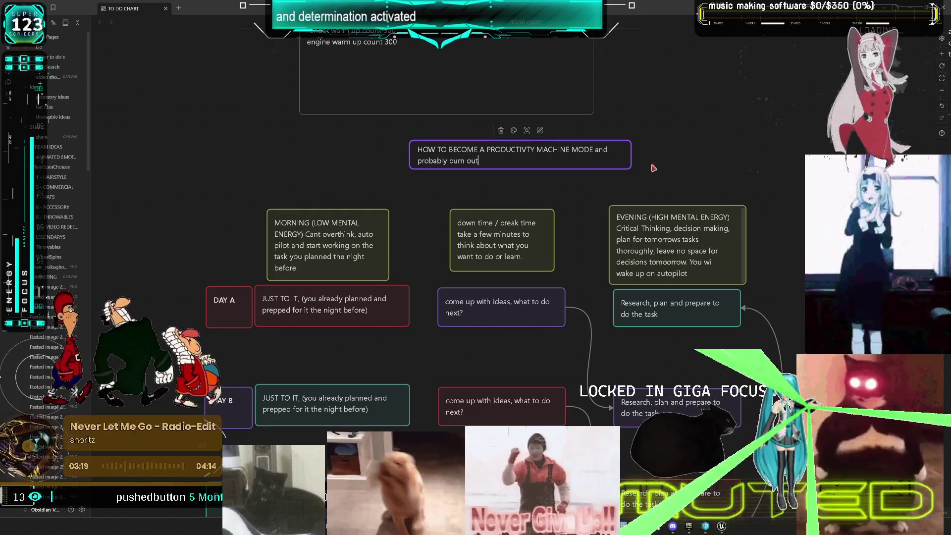
{"action": "left_click_drag", "start_coordinate": [630, 166], "coordinate": [713, 165]}
{"action": "mouse_move", "coordinate": [626, 158]}
{"action": "left_mouse_down"}
{"action": "mouse_move", "coordinate": [596, 186]}
{"action": "mouse_move", "coordinate": [566, 186]}
{"action": "left_mouse_up"}
{"action": "scroll", "coordinate": [582, 183], "scroll_direction": "down", "scroll_amount": 3}
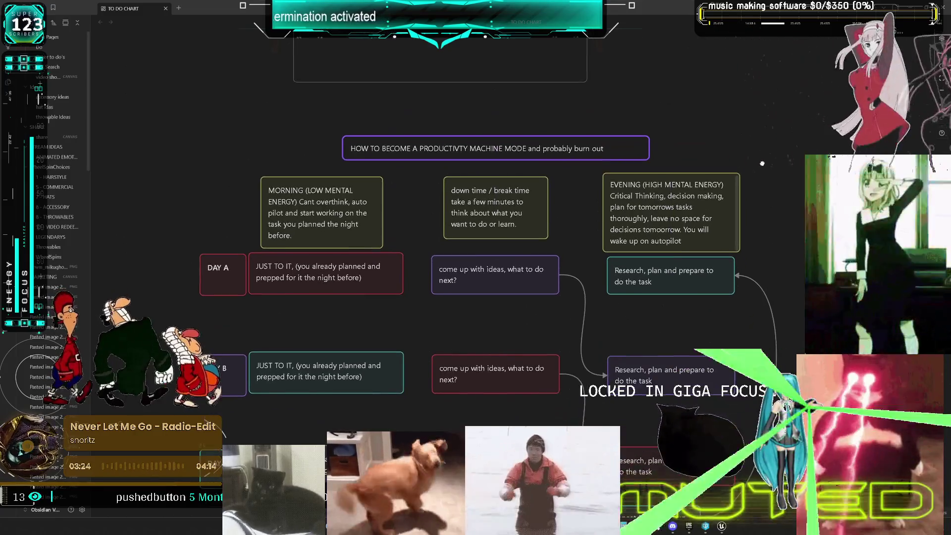
{"action": "scroll", "coordinate": [750, 110], "scroll_direction": "down", "scroll_amount": 10}
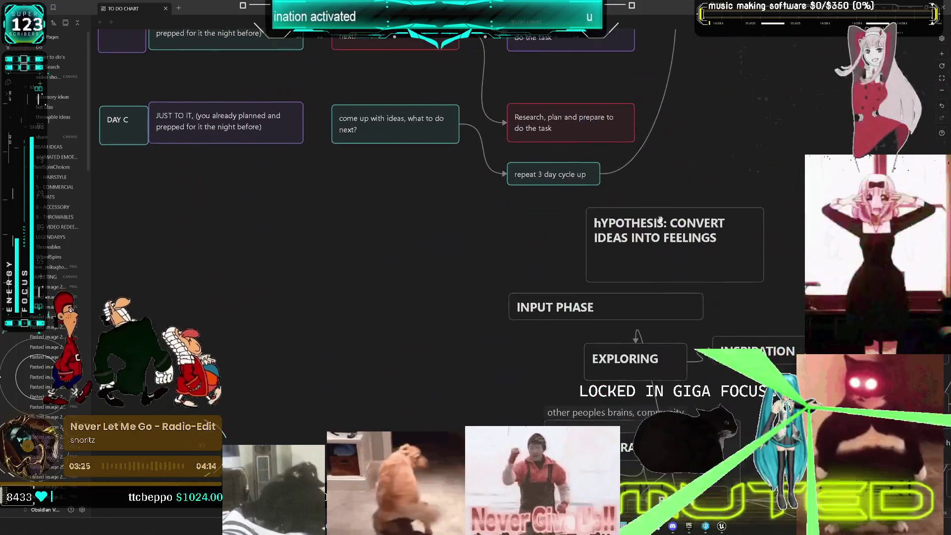
{"action": "scroll", "coordinate": [750, 110], "scroll_direction": "up", "scroll_amount": 6}
{"action": "scroll", "coordinate": [264, 124], "scroll_direction": "up", "scroll_amount": 5}
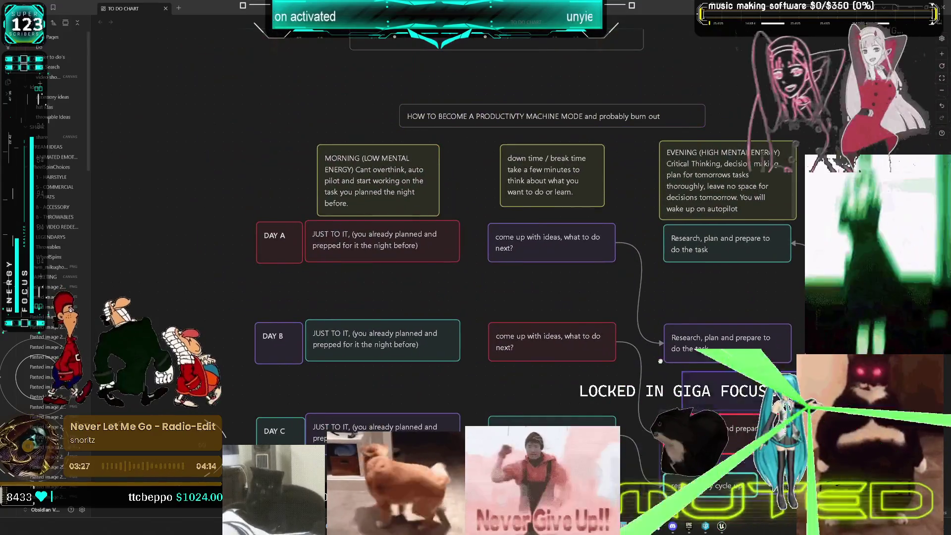
{"action": "scroll", "coordinate": [264, 125], "scroll_direction": "down", "scroll_amount": 3}
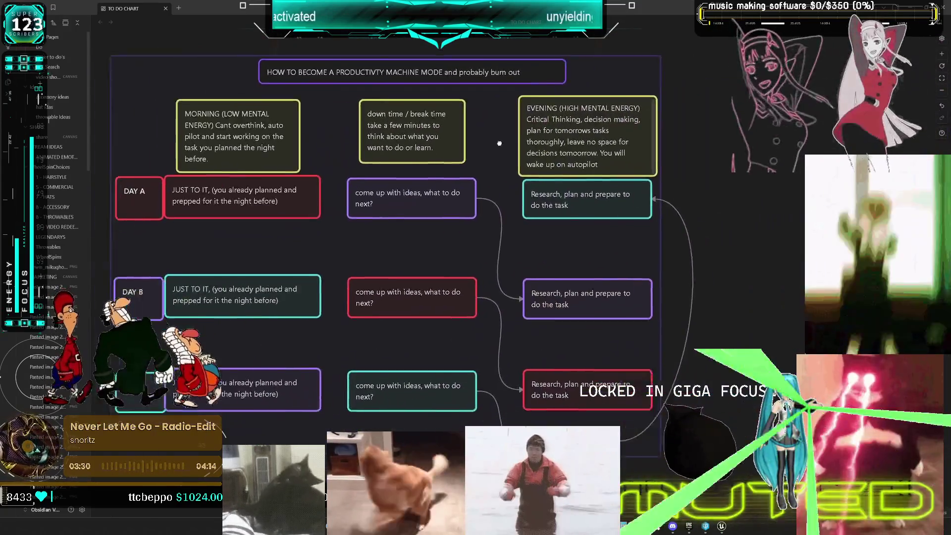
{"action": "scroll", "coordinate": [510, 221], "scroll_direction": "up", "scroll_amount": 2}
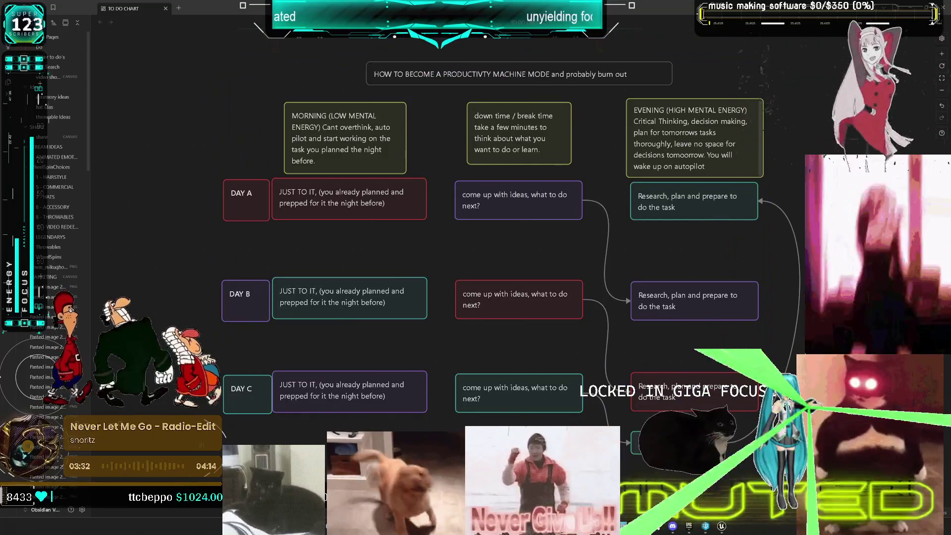
{"action": "mouse_move", "coordinate": [759, 391]}
{"action": "left_mouse_down"}
{"action": "mouse_move", "coordinate": [436, 263]}
{"action": "mouse_move", "coordinate": [540, 342]}
{"action": "mouse_move", "coordinate": [446, 248]}
{"action": "mouse_move", "coordinate": [563, 226]}
{"action": "mouse_move", "coordinate": [421, 200]}
{"action": "left_mouse_up"}
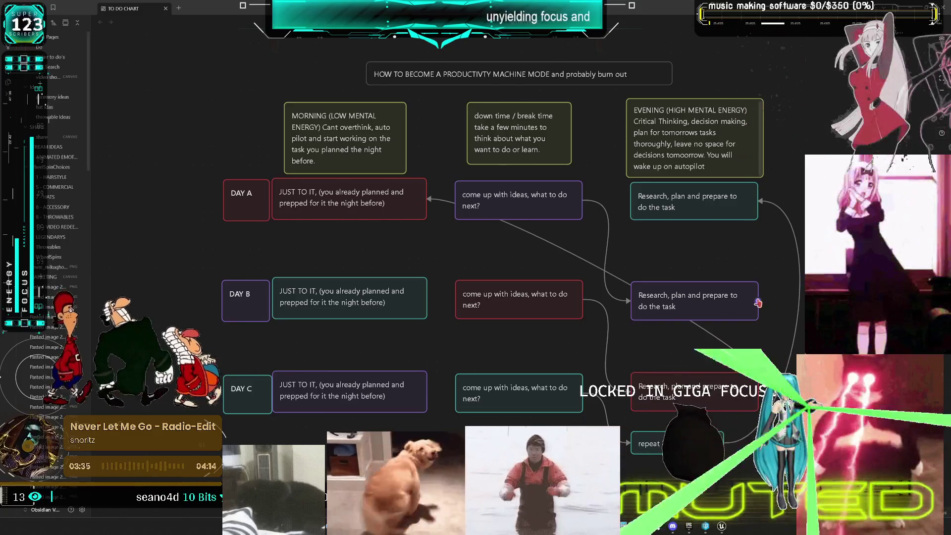
{"action": "left_click", "coordinate": [758, 303]}
{"action": "left_click_drag", "start_coordinate": [760, 307], "coordinate": [787, 317]}
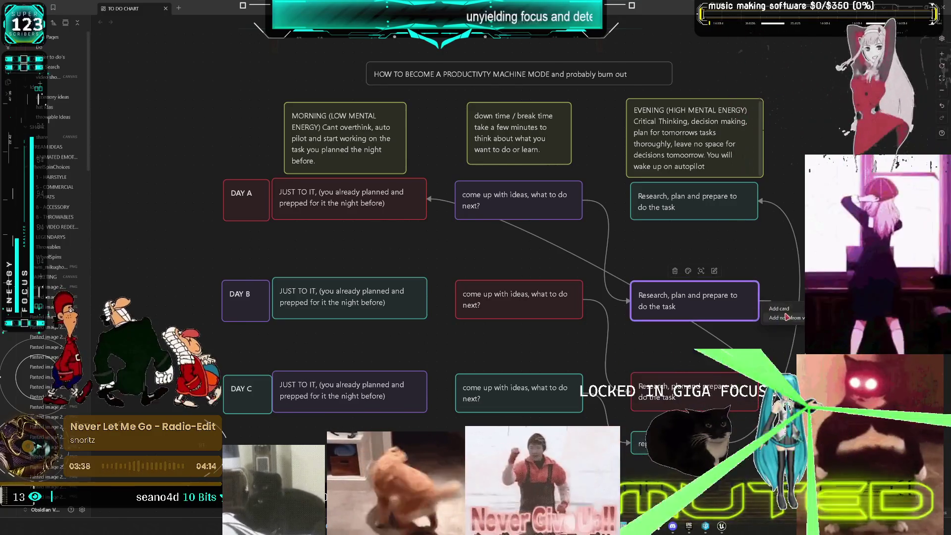
{"action": "left_click", "coordinate": [700, 370]}
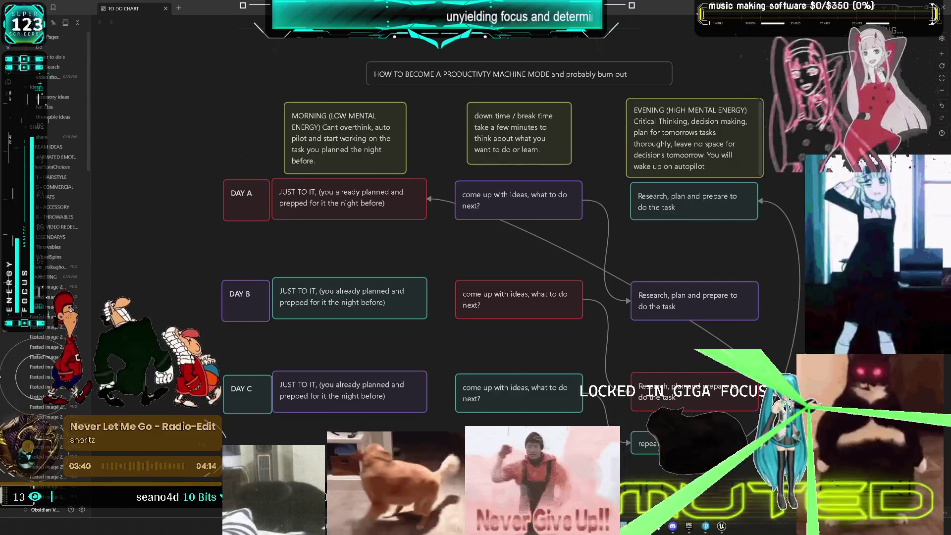
{"action": "key", "text": "Delete"}
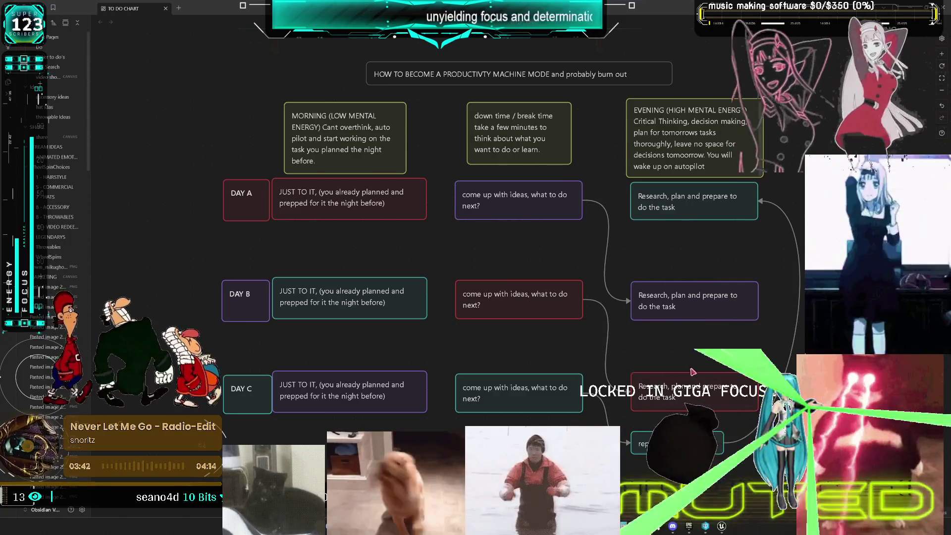
{"action": "mouse_move", "coordinate": [694, 375]}
{"action": "left_mouse_down"}
{"action": "mouse_move", "coordinate": [425, 206]}
{"action": "mouse_move", "coordinate": [342, 223]}
{"action": "mouse_move", "coordinate": [416, 212]}
{"action": "mouse_move", "coordinate": [520, 247]}
{"action": "mouse_move", "coordinate": [695, 286]}
{"action": "left_mouse_up"}
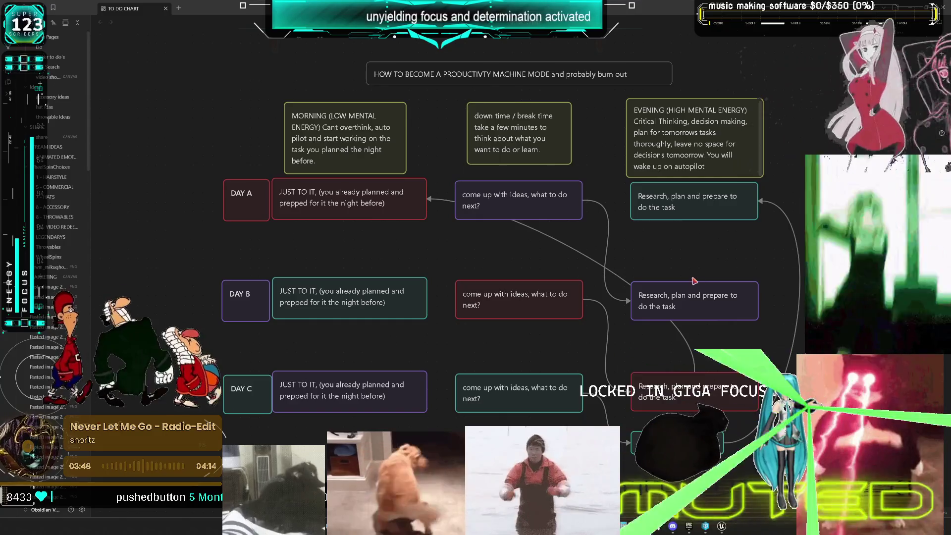
{"action": "mouse_move", "coordinate": [694, 284]}
{"action": "left_mouse_down"}
{"action": "mouse_move", "coordinate": [489, 368]}
{"action": "mouse_move", "coordinate": [496, 374]}
{"action": "mouse_move", "coordinate": [424, 385]}
{"action": "left_mouse_up"}
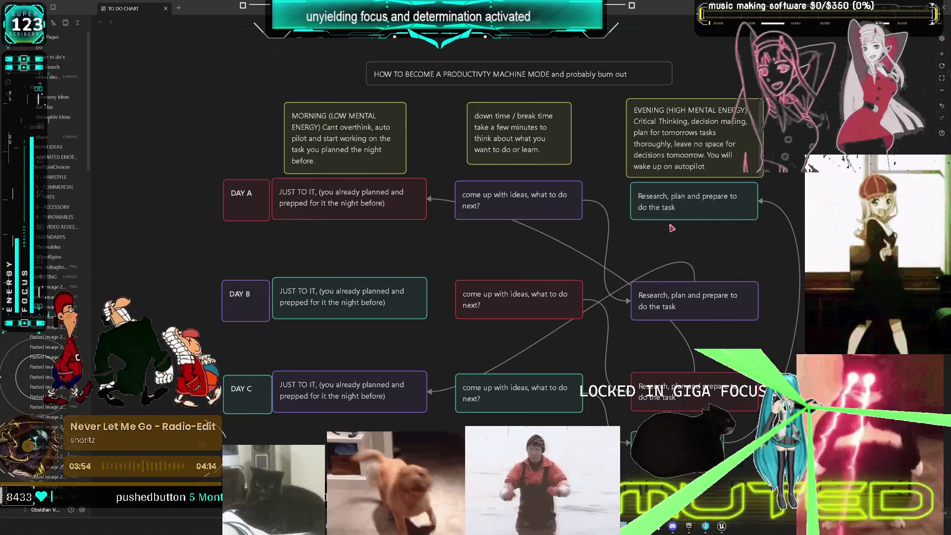
{"action": "left_click_drag", "start_coordinate": [694, 219], "coordinate": [425, 295]}
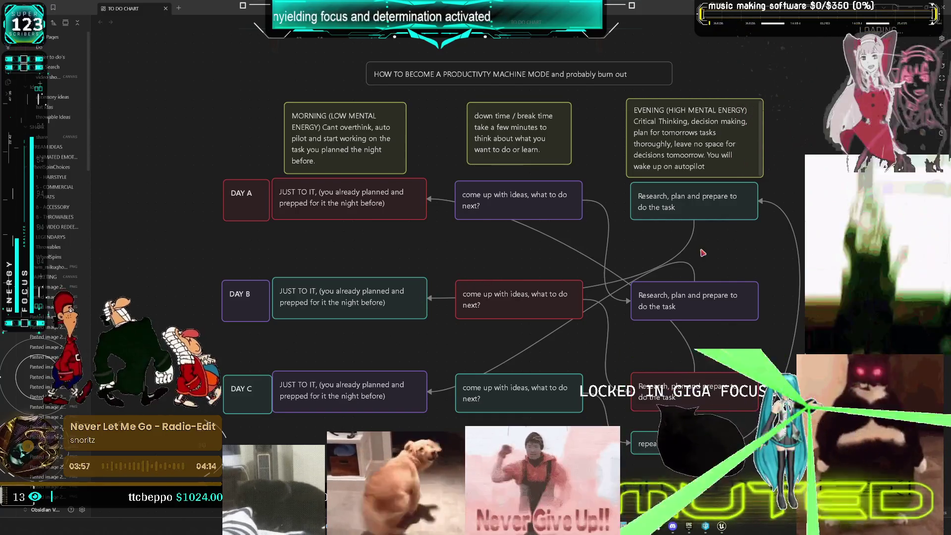
{"action": "key", "text": "ctrl+z"}
{"action": "key", "text": "ctrl+z"}
{"action": "key", "text": "ctrl+z"}
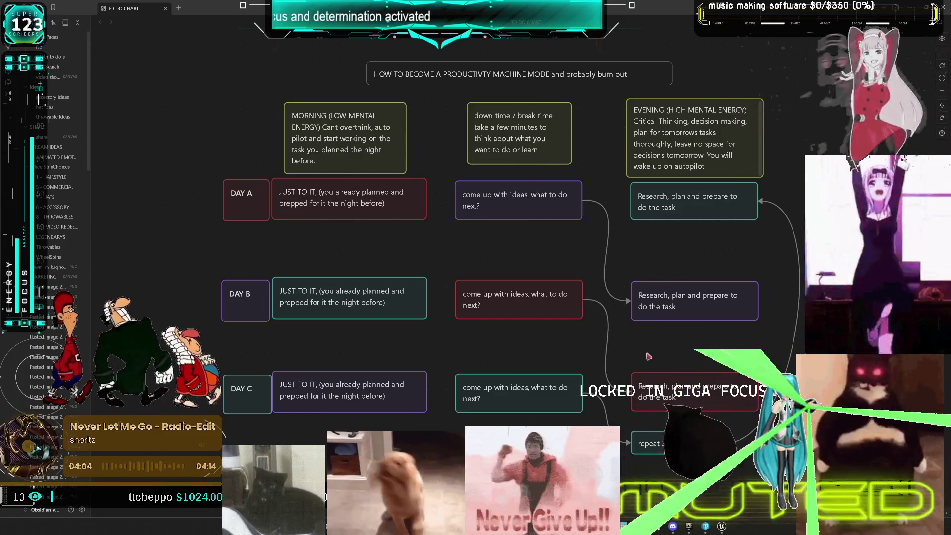
{"action": "scroll", "coordinate": [661, 354], "scroll_direction": "down", "scroll_amount": 5}
{"action": "scroll", "coordinate": [644, 270], "scroll_direction": "down", "scroll_amount": 5}
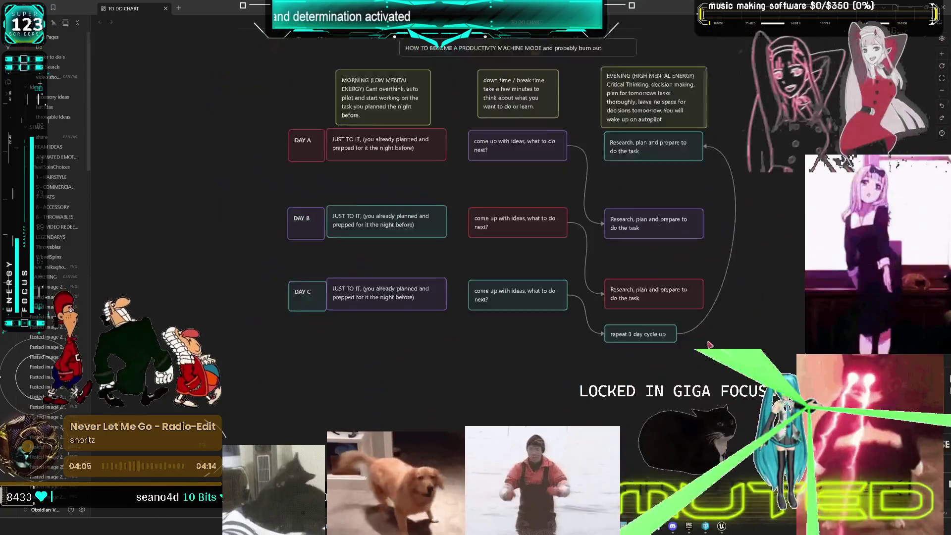
- Move the DAY B and DAY C rows and repeat card further down
{"action": "left_click_drag", "start_coordinate": [598, 314], "coordinate": [328, 217]}
{"action": "left_click_drag", "start_coordinate": [400, 232], "coordinate": [400, 253]}
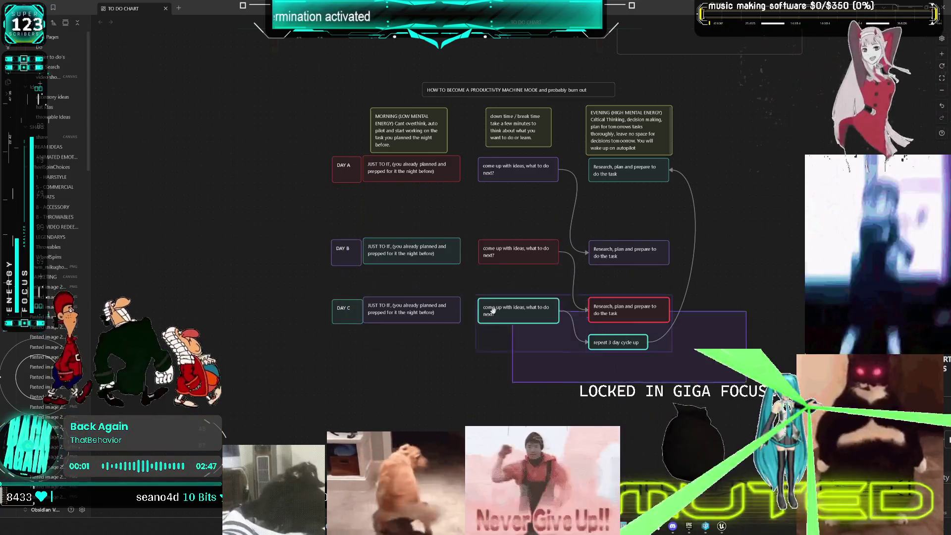
{"action": "left_click_drag", "start_coordinate": [748, 384], "coordinate": [297, 287]}
{"action": "left_click_drag", "start_coordinate": [404, 301], "coordinate": [404, 328]}
- Shift the left and middle card columns left, then connect the lower Research card to DAY A
{"action": "mouse_move", "coordinate": [464, 404]}
{"action": "left_mouse_down"}
{"action": "mouse_move", "coordinate": [310, 152]}
{"action": "mouse_move", "coordinate": [299, 104]}
{"action": "left_mouse_up"}
{"action": "left_click_drag", "start_coordinate": [497, 198], "coordinate": [413, 198]}
{"action": "left_click_drag", "start_coordinate": [564, 406], "coordinate": [466, 104]}
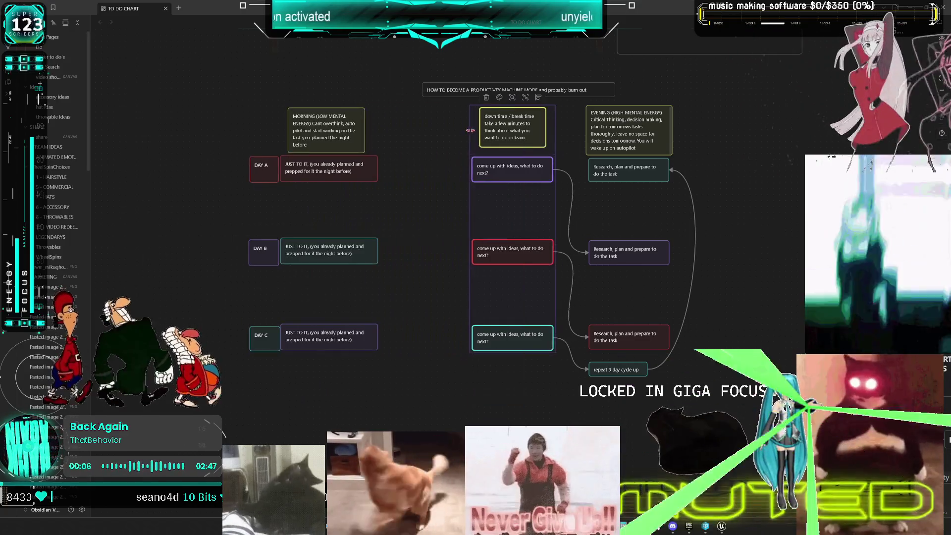
{"action": "left_click_drag", "start_coordinate": [515, 198], "coordinate": [468, 198]}
{"action": "key", "text": "Right"}
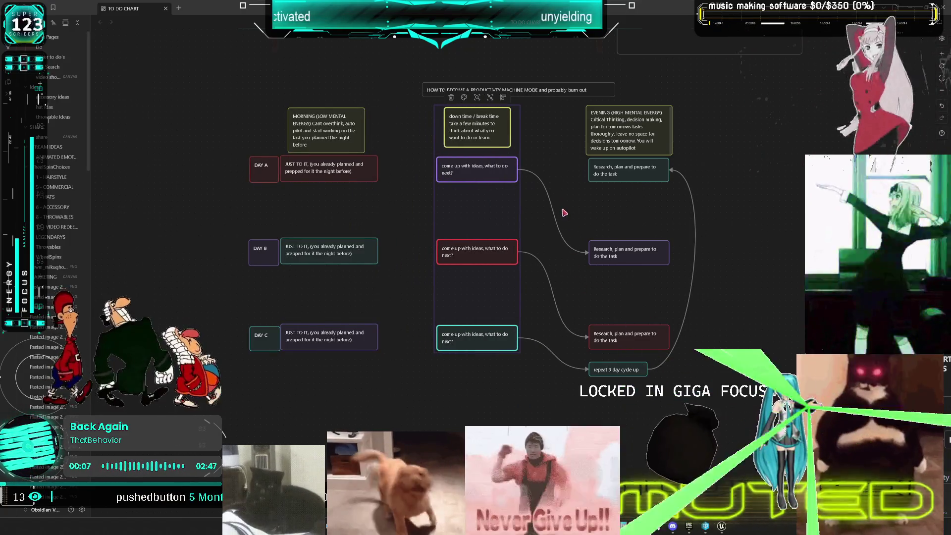
{"action": "scroll", "coordinate": [555, 213], "scroll_direction": "up", "scroll_amount": 5}
{"action": "scroll", "coordinate": [480, 229], "scroll_direction": "down", "scroll_amount": 2}
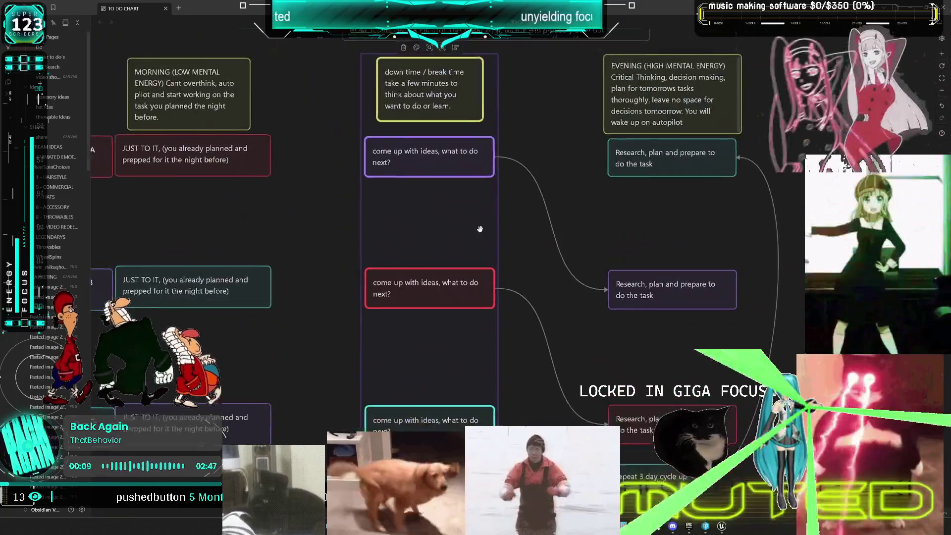
{"action": "left_click_drag", "start_coordinate": [480, 229], "coordinate": [565, 257]}
{"action": "key", "text": "Escape"}
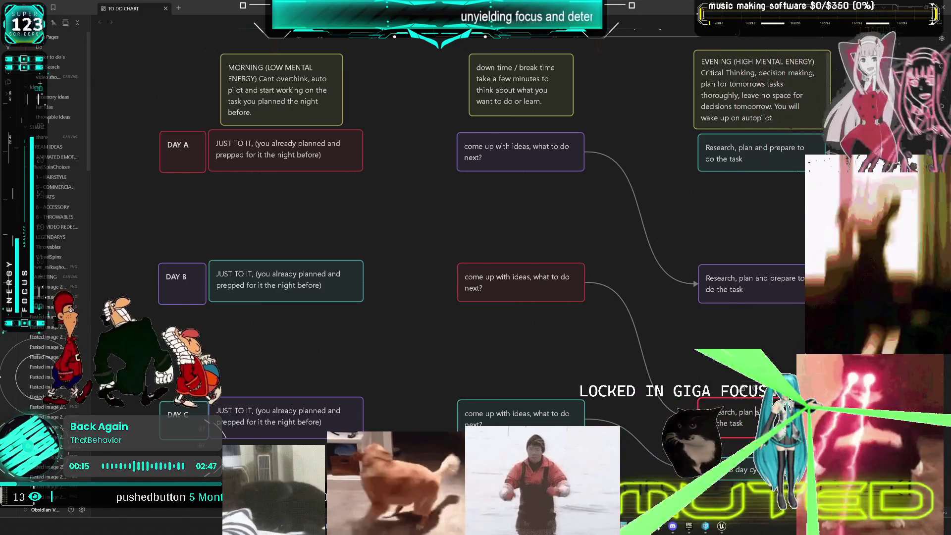
{"action": "mouse_move", "coordinate": [761, 399]}
{"action": "left_mouse_down"}
{"action": "mouse_move", "coordinate": [604, 292]}
{"action": "mouse_move", "coordinate": [347, 151]}
{"action": "left_mouse_up"}
- Draw arrows from the Research cards back to the DAY C and DAY B JUST TO IT cards
{"action": "left_click", "coordinate": [764, 284]}
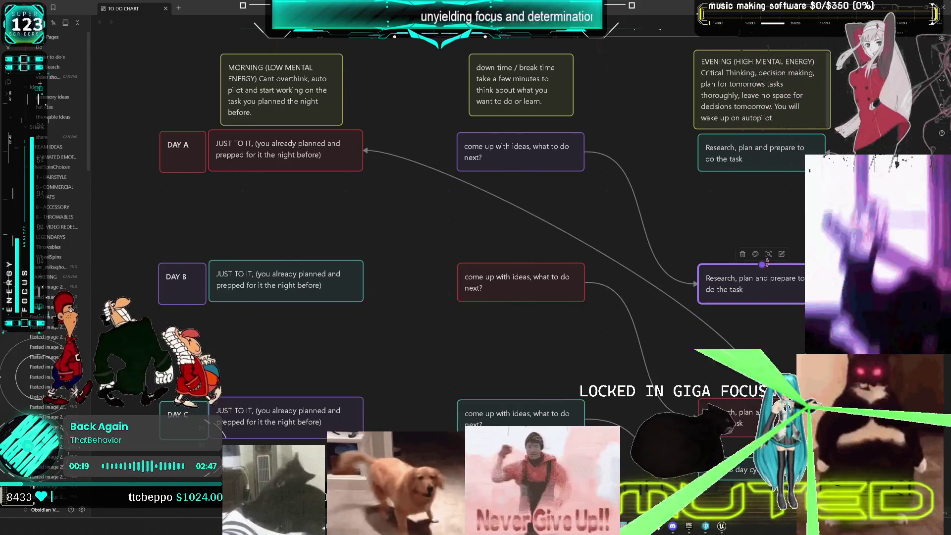
{"action": "double_click", "coordinate": [764, 291]}
{"action": "left_click_drag", "start_coordinate": [762, 303], "coordinate": [347, 417]}
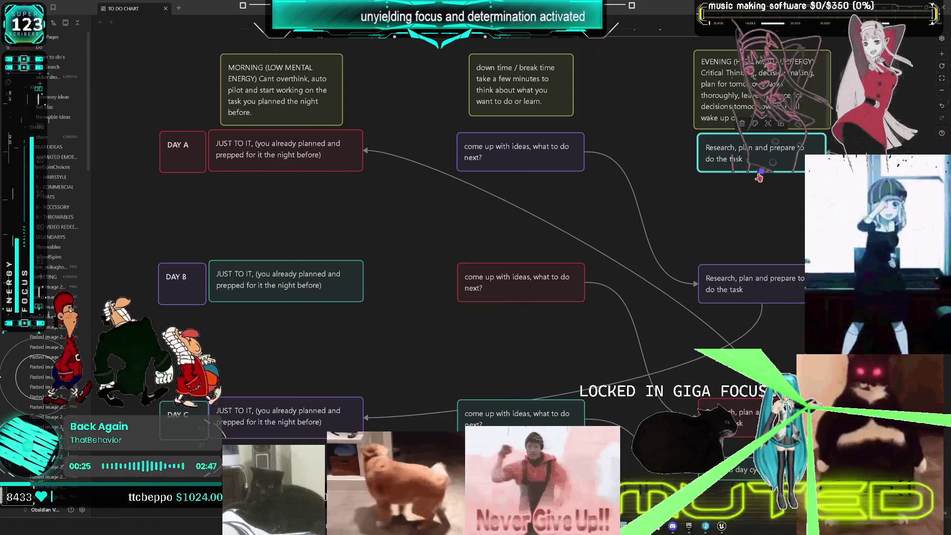
{"action": "left_click_drag", "start_coordinate": [759, 174], "coordinate": [366, 291]}
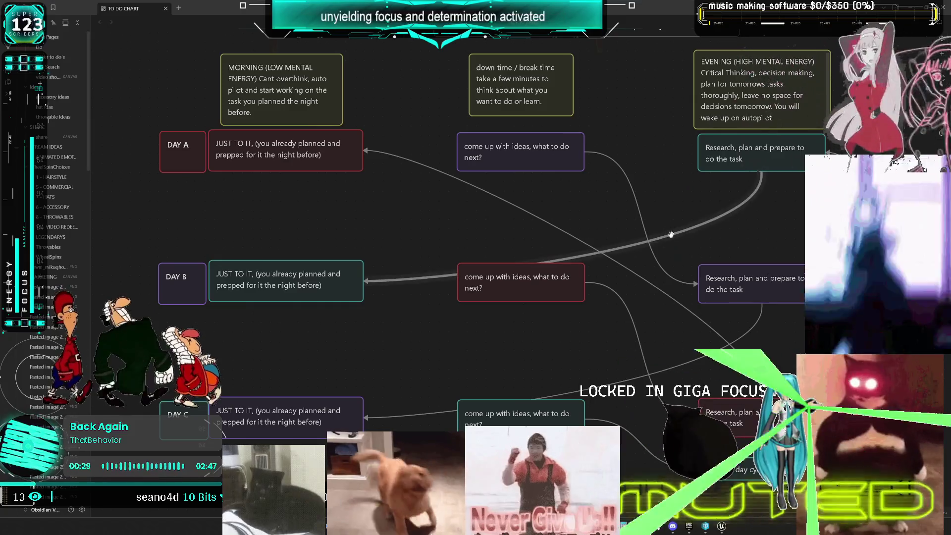
{"action": "right_click", "coordinate": [747, 202]}
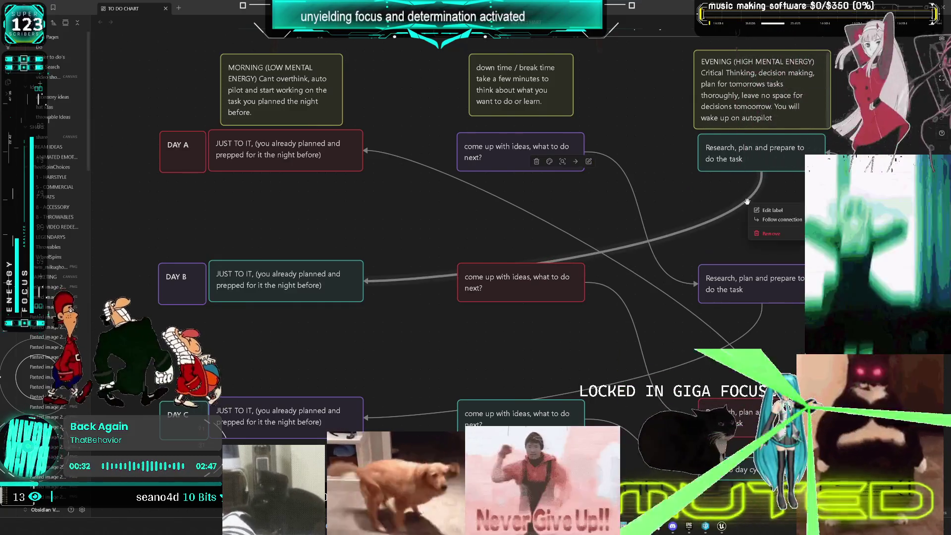
{"action": "key", "text": "Escape"}
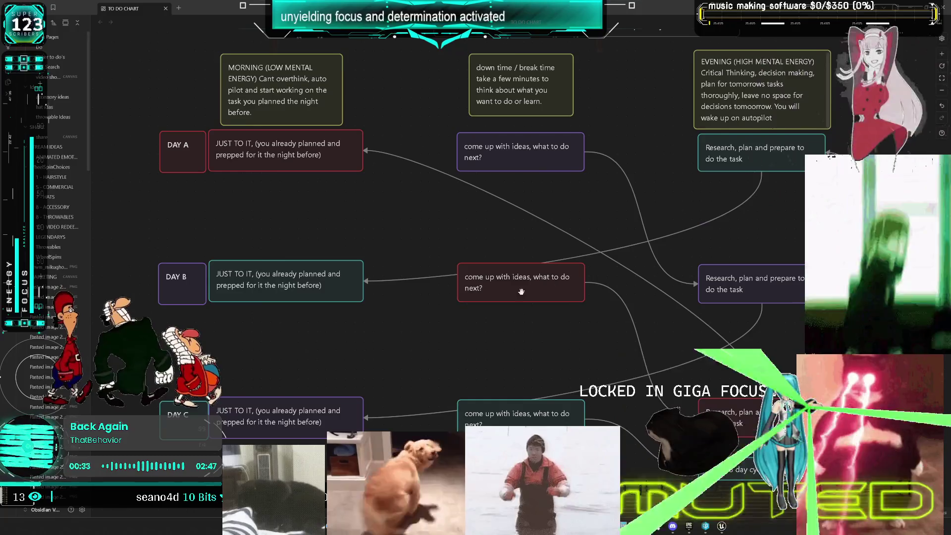
- Realign the middle-column ideas cards and the Research cards into even rows
{"action": "left_click_drag", "start_coordinate": [522, 278], "coordinate": [522, 301]}
{"action": "mouse_move", "coordinate": [586, 429]}
{"action": "left_mouse_down"}
{"action": "mouse_move", "coordinate": [456, 406]}
{"action": "mouse_move", "coordinate": [456, 133]}
{"action": "left_mouse_up"}
{"action": "left_click_drag", "start_coordinate": [524, 157], "coordinate": [523, 176]}
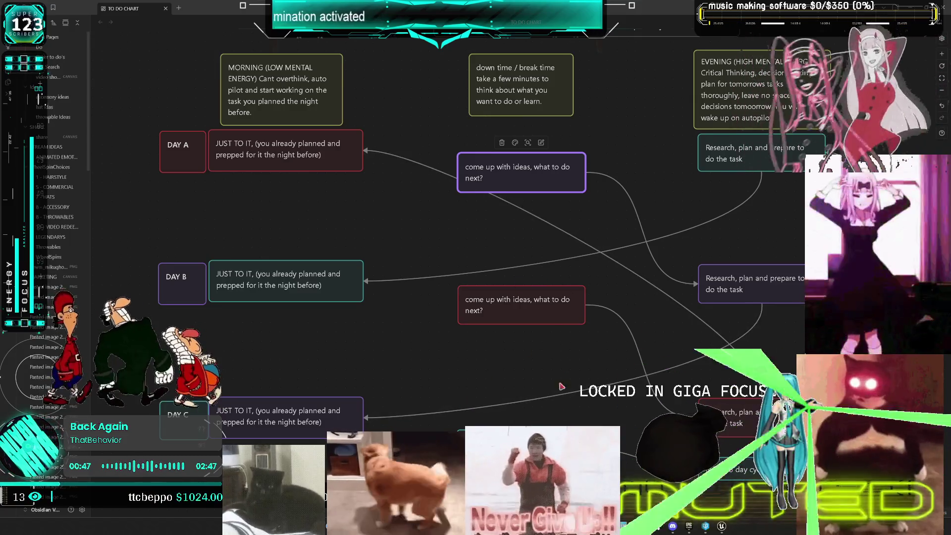
{"action": "left_click", "coordinate": [521, 446]}
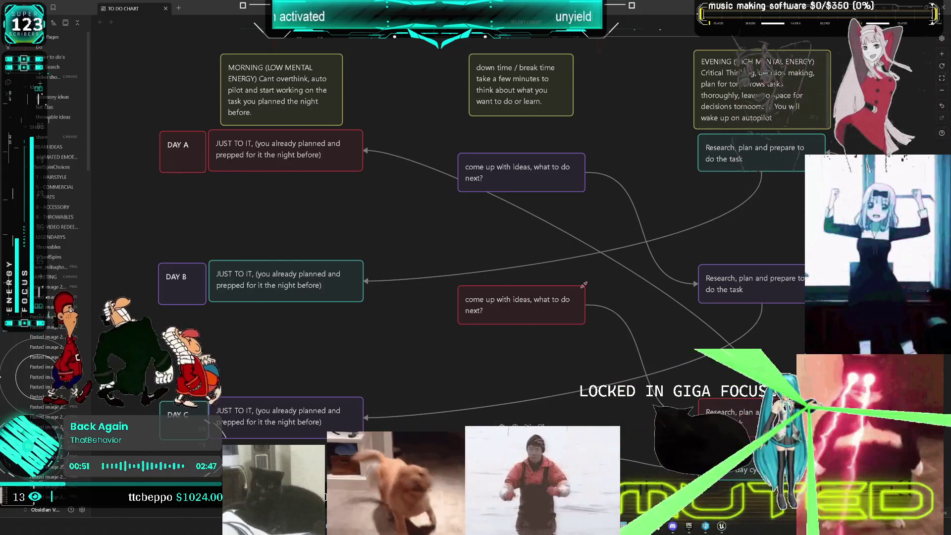
{"action": "scroll", "coordinate": [575, 295], "scroll_direction": "down", "scroll_amount": 3}
{"action": "scroll", "coordinate": [573, 347], "scroll_direction": "up", "scroll_amount": 3}
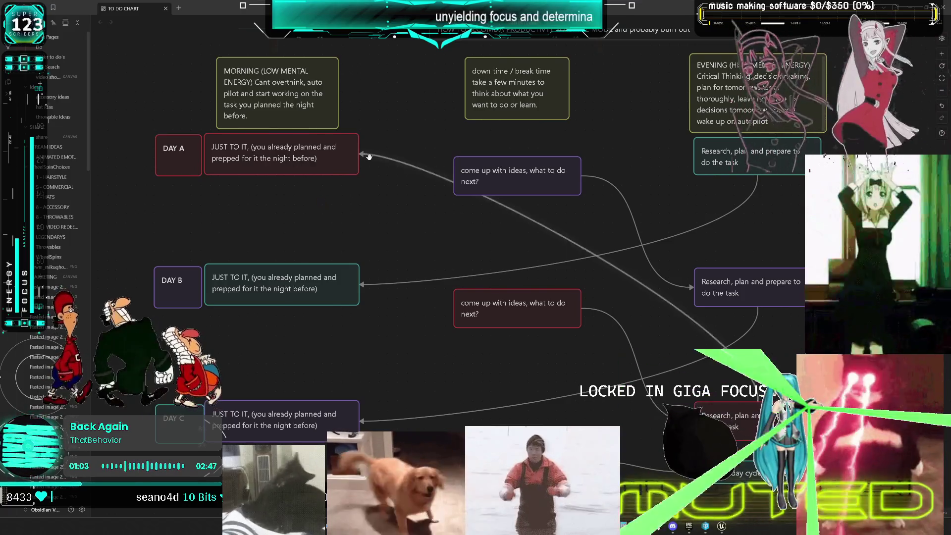
{"action": "double_click", "coordinate": [276, 116]}
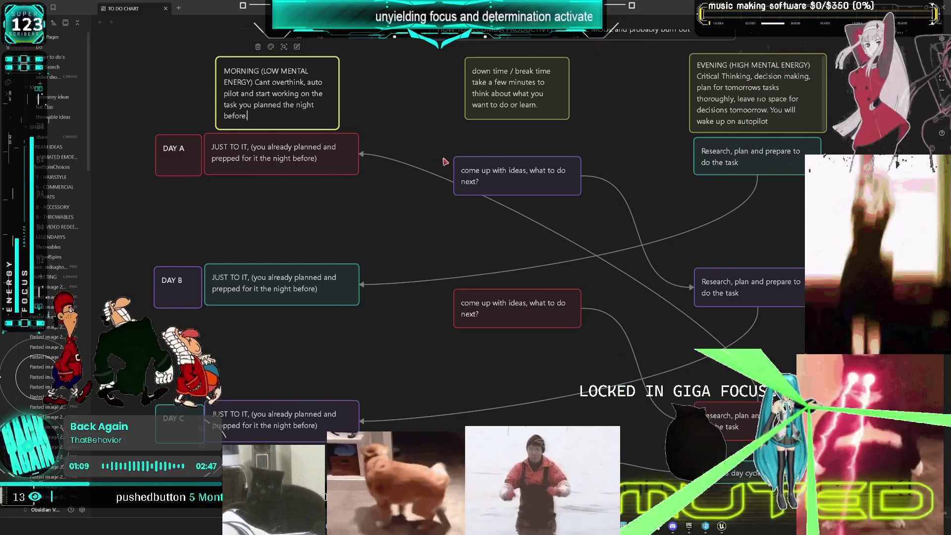
{"action": "left_click_drag", "start_coordinate": [494, 179], "coordinate": [495, 160]}
{"action": "left_click_drag", "start_coordinate": [729, 290], "coordinate": [728, 267]}
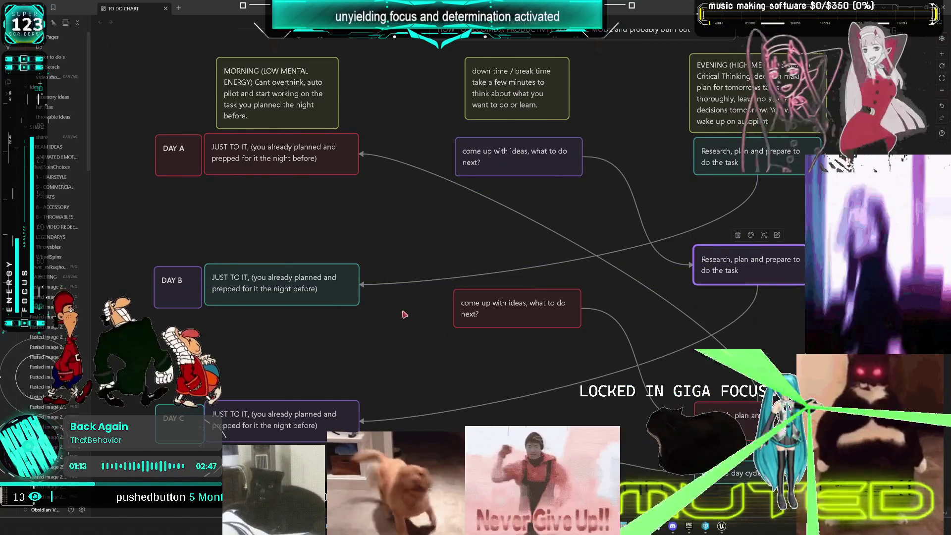
{"action": "left_click_drag", "start_coordinate": [542, 313], "coordinate": [542, 314]}
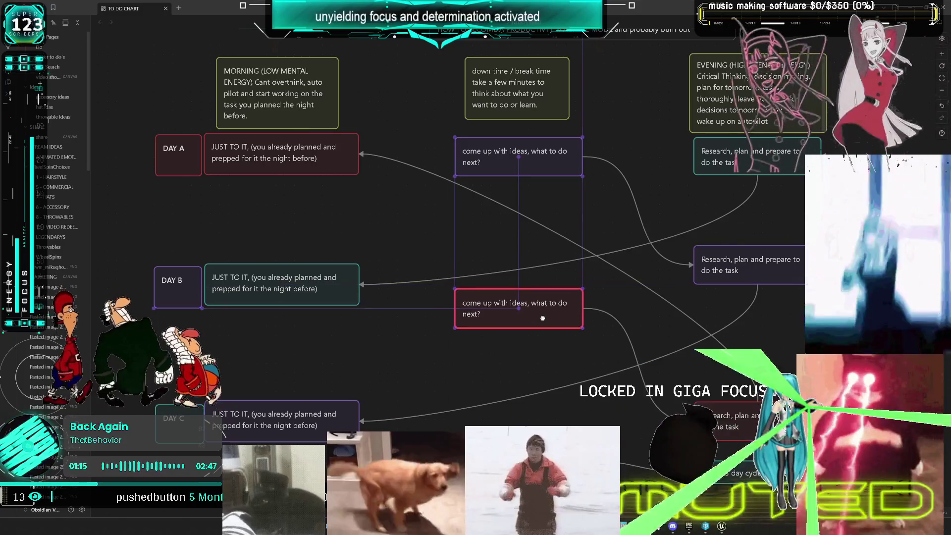
{"action": "left_click_drag", "start_coordinate": [750, 429], "coordinate": [750, 400]}
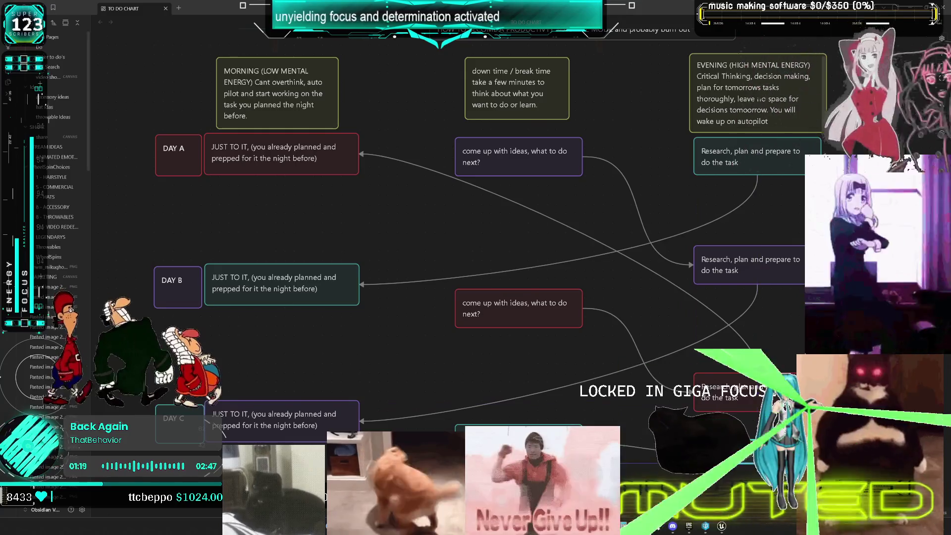
{"action": "scroll", "coordinate": [786, 203], "scroll_direction": "up", "scroll_amount": 2}
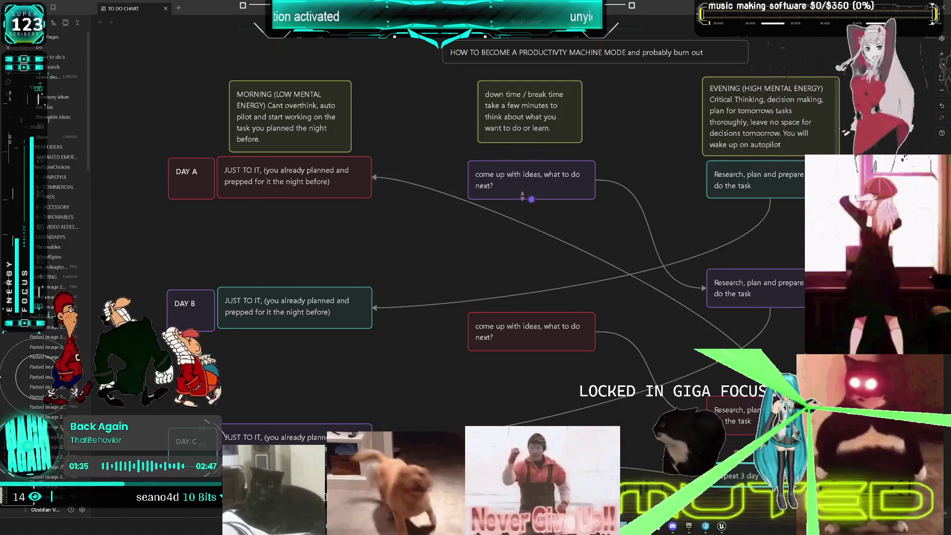
- Add 'if you found hurdles in your morning task, reevaluate what you need to maybe do' to the down time card
{"action": "left_click", "coordinate": [538, 113]}
{"action": "double_click", "coordinate": [538, 113]}
{"action": "type", "text": "Or"}
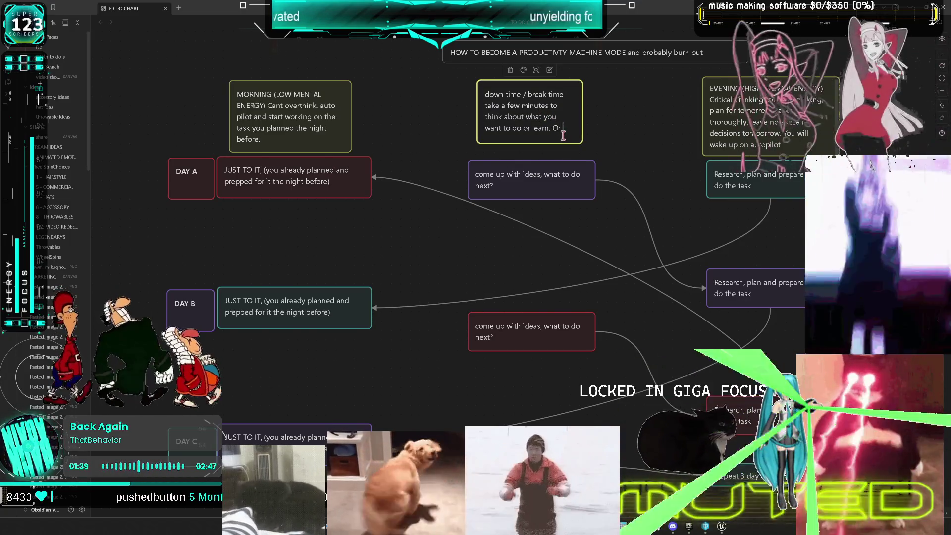
{"action": "type", "text": "if you found"}
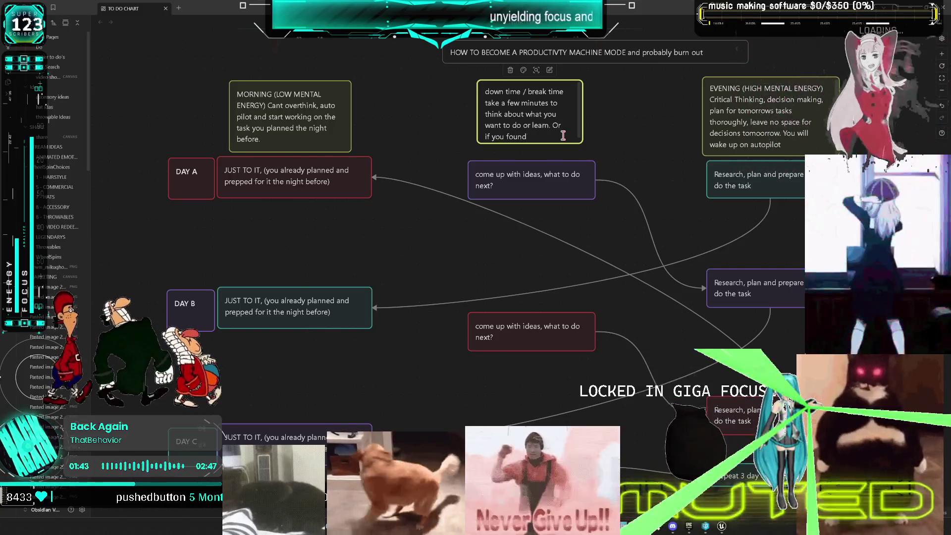
{"action": "type", "text": " prob"}
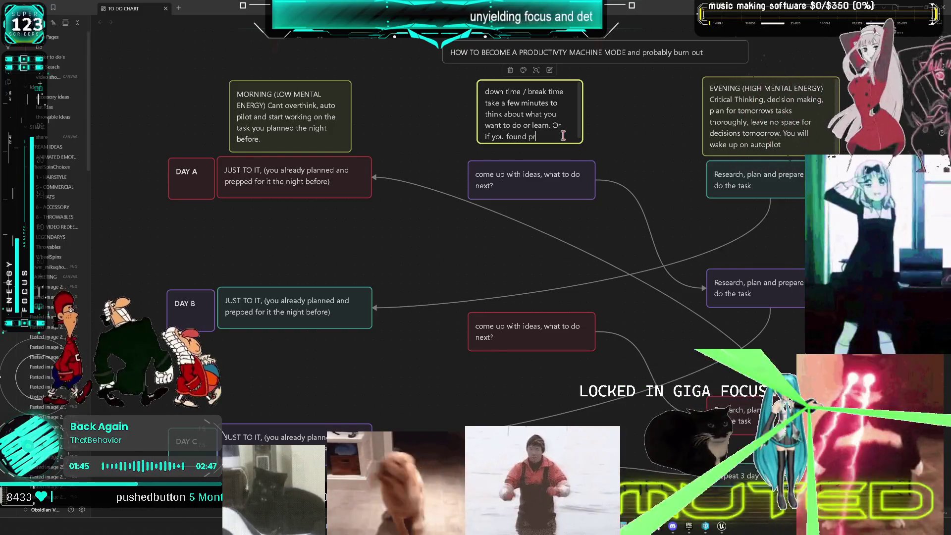
{"action": "key", "text": "BackSpace"}
{"action": "key", "text": "BackSpace"}
{"action": "key", "text": "BackSpace"}
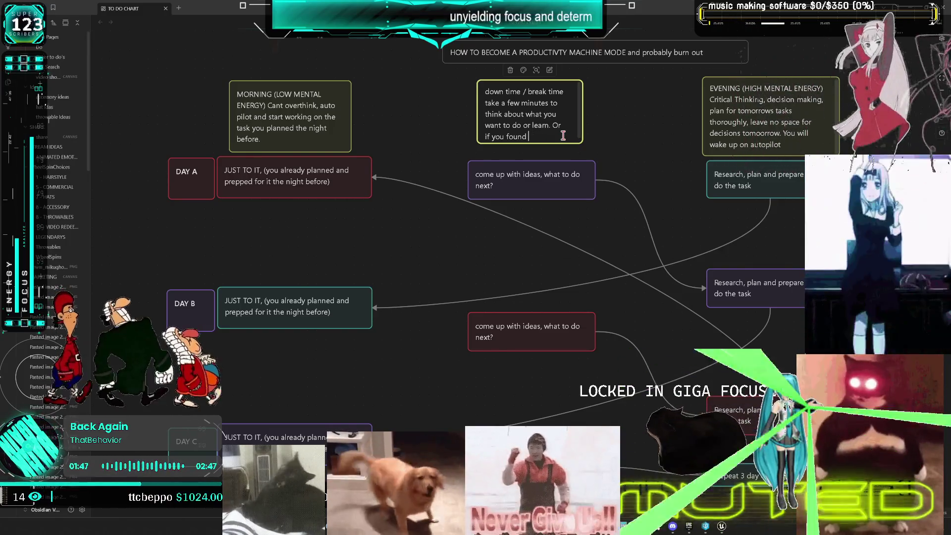
{"action": "type", "text": "hurdles in your morning "}
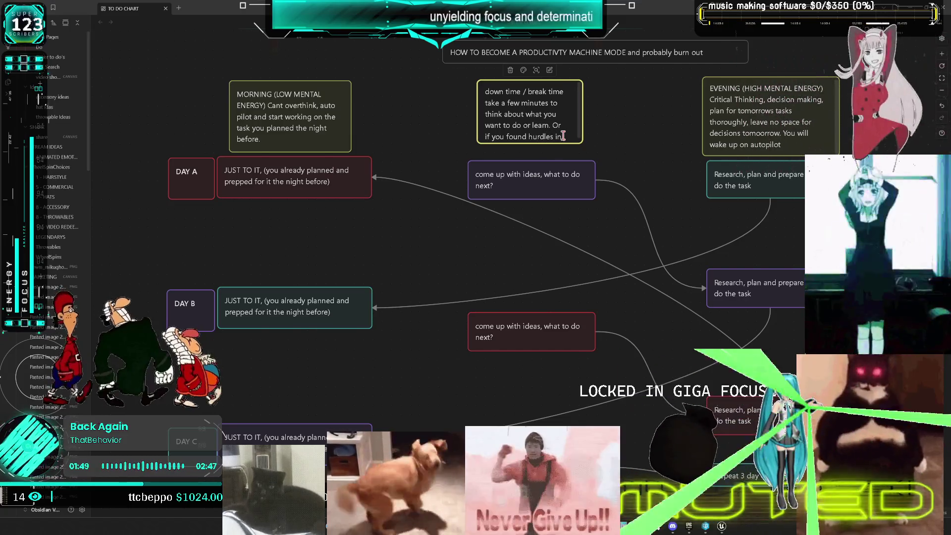
{"action": "type", "text": "task, re"}
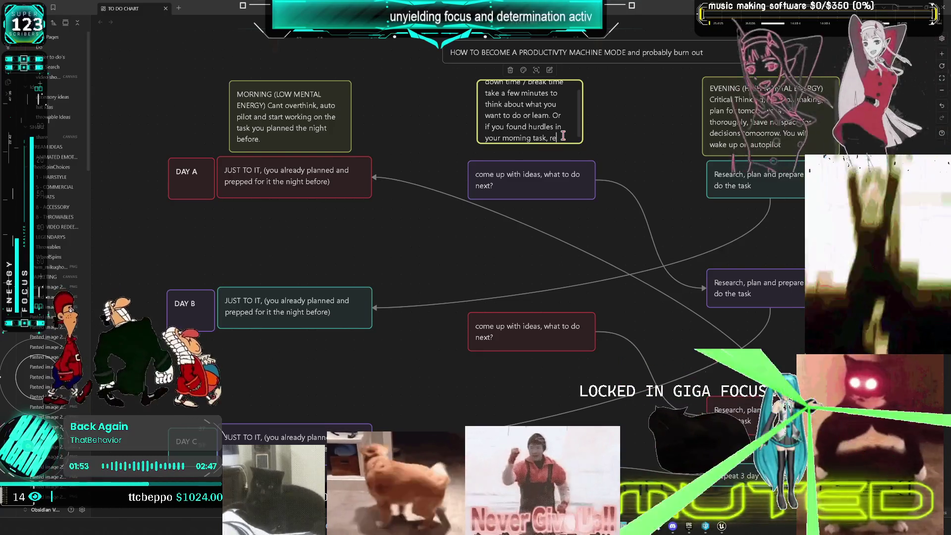
{"action": "type", "text": "evaluate wh"}
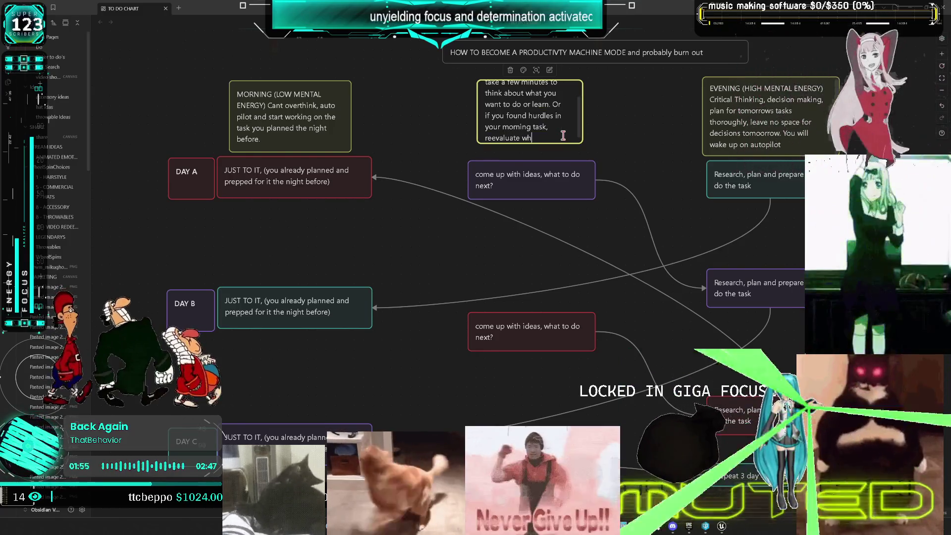
{"action": "type", "text": "at you need to"}
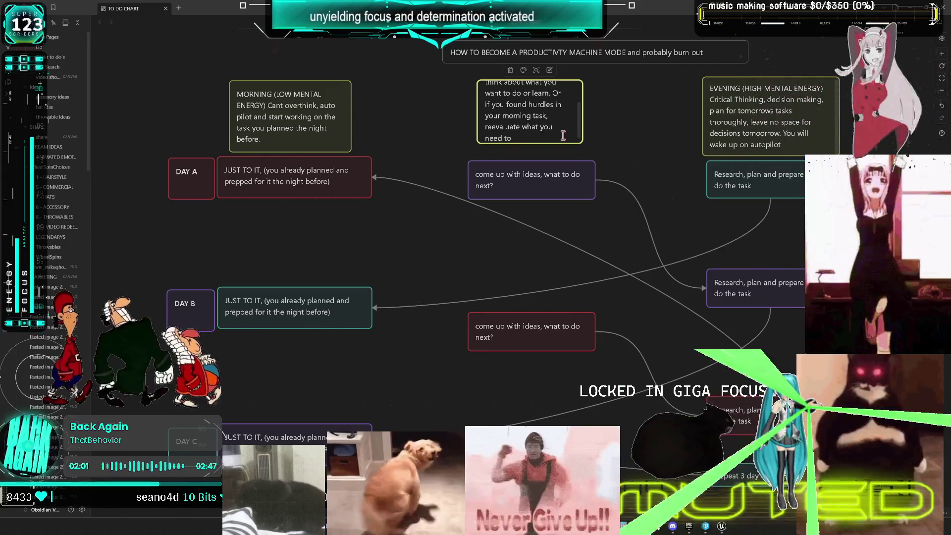
{"action": "type", "text": " maybe do"}
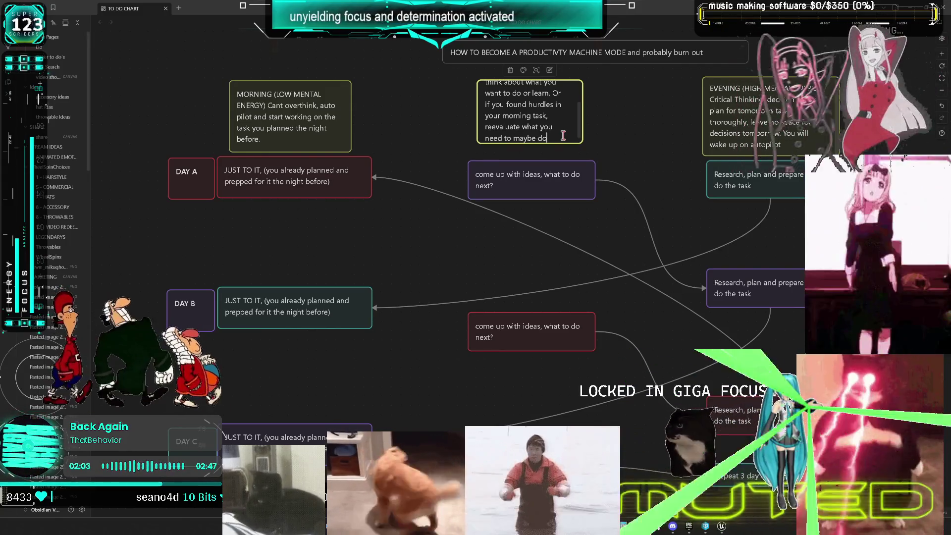
{"action": "type", "text": " th"}
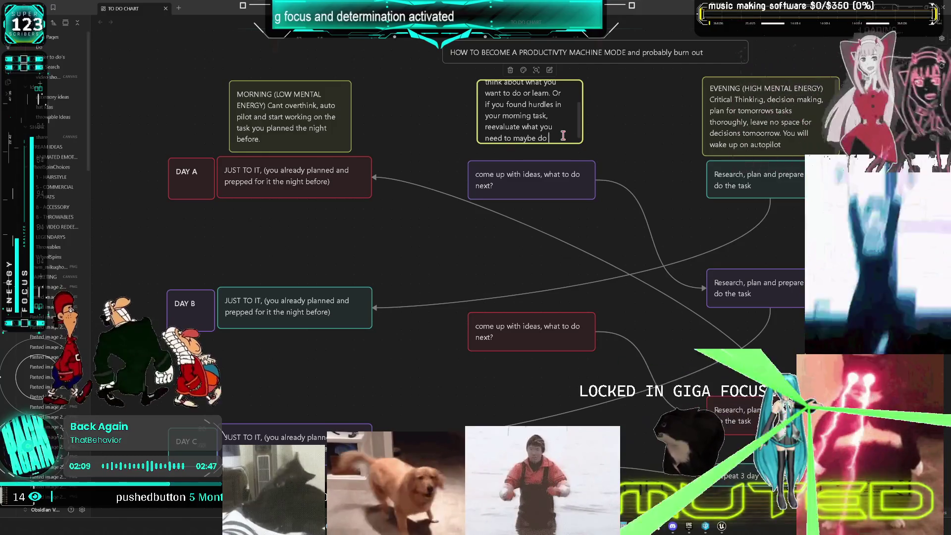
{"action": "left_click", "coordinate": [629, 130]}
- Append 'and study later at night' to the down time card and widen it on both sides
{"action": "left_click", "coordinate": [533, 118]}
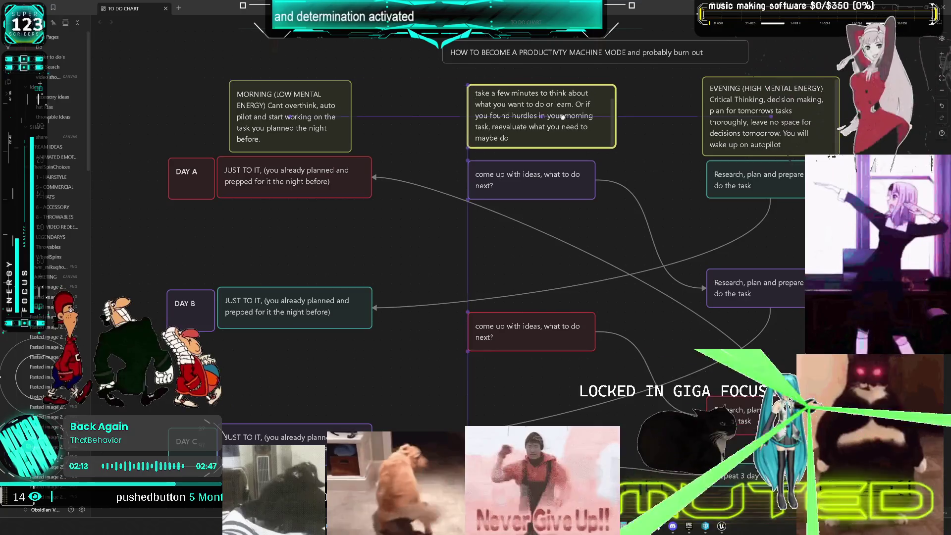
{"action": "mouse_move", "coordinate": [467, 131]}
{"action": "left_mouse_down"}
{"action": "mouse_move", "coordinate": [441, 133]}
{"action": "mouse_move", "coordinate": [457, 131]}
{"action": "left_mouse_up"}
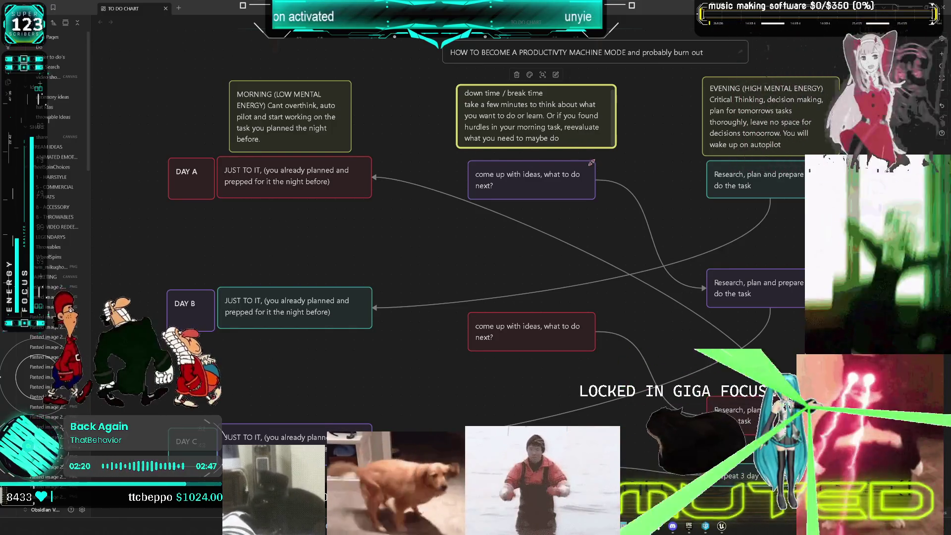
{"action": "double_click", "coordinate": [578, 138]}
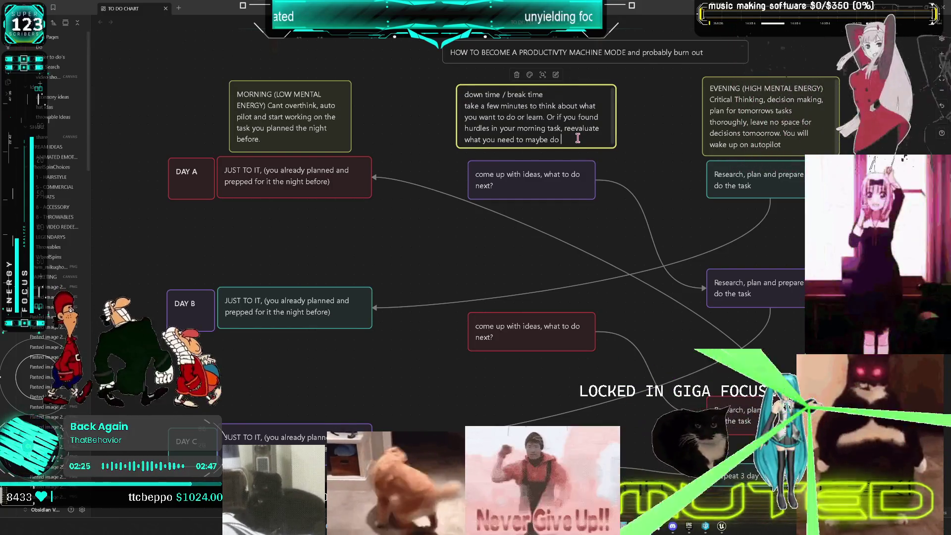
{"action": "type", "text": "and study later "}
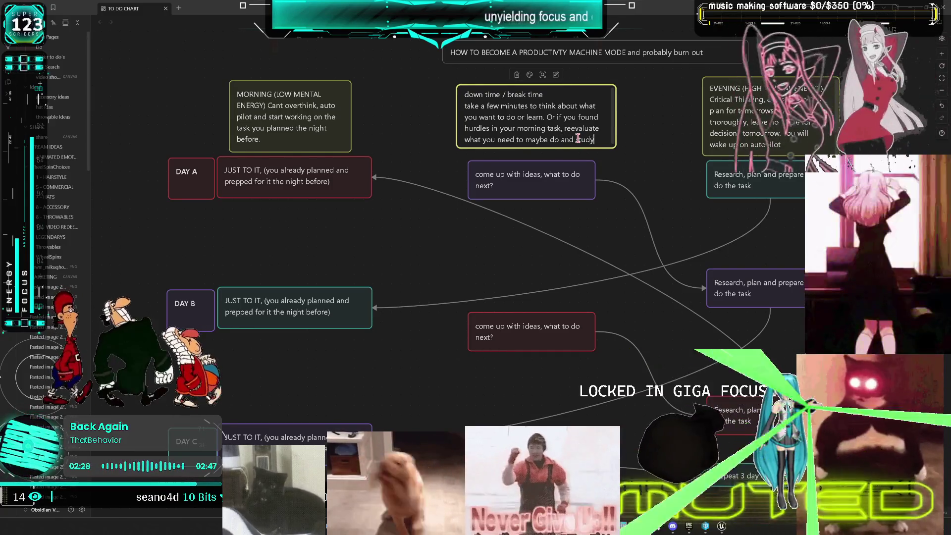
{"action": "type", "text": "at night"}
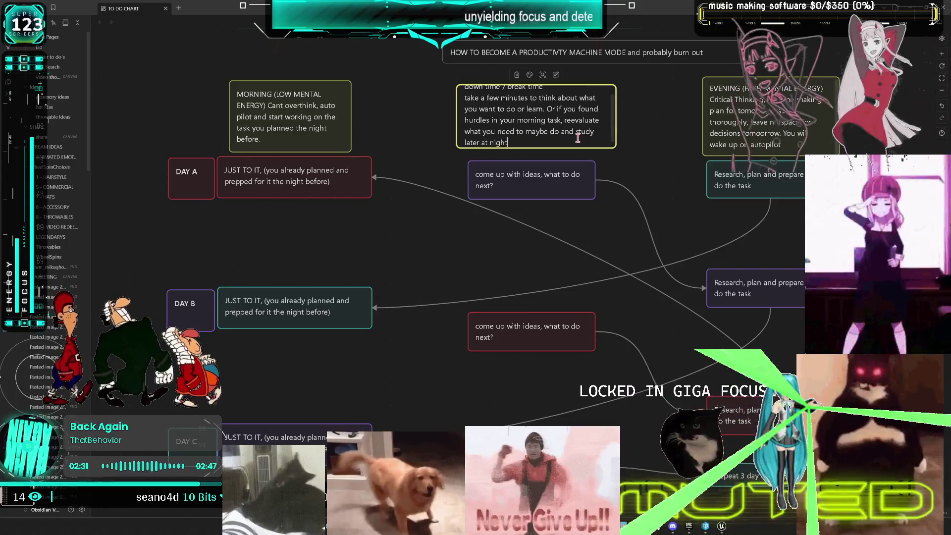
{"action": "key", "text": "Escape"}
{"action": "left_click_drag", "start_coordinate": [616, 131], "coordinate": [643, 131]}
{"action": "left_click", "coordinate": [530, 189]}
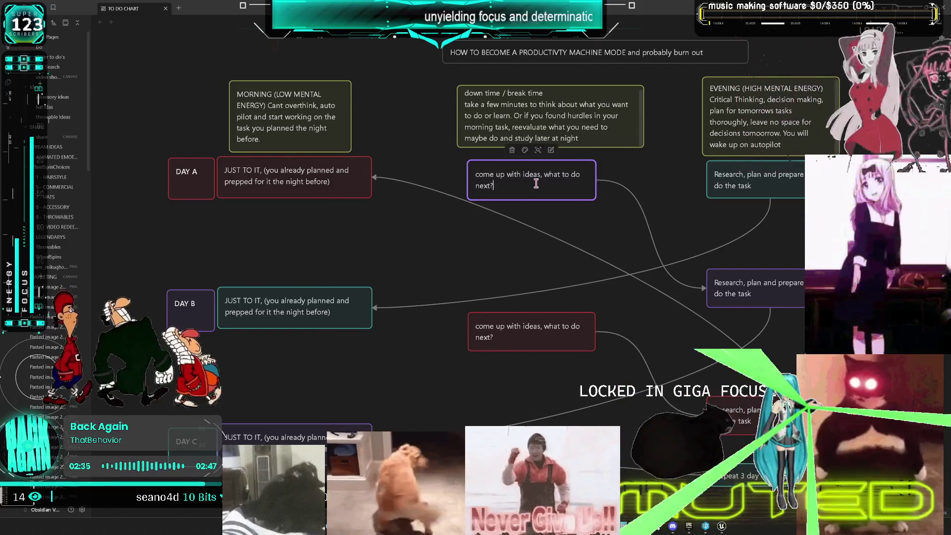
{"action": "key", "text": "Return"}
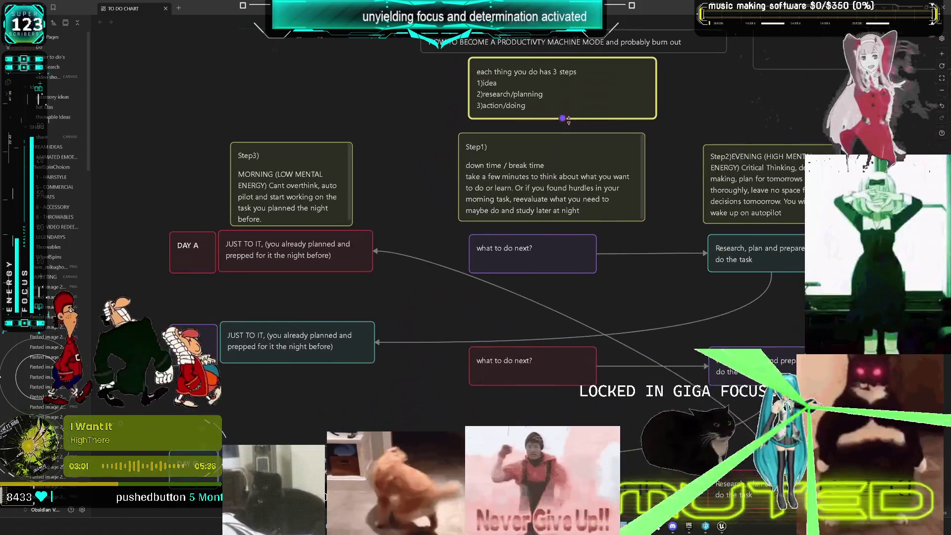
- Box-select every card, move the whole flowchart left and down, then recentre the view
{"action": "scroll", "coordinate": [562, 118], "scroll_direction": "down", "scroll_amount": 5}
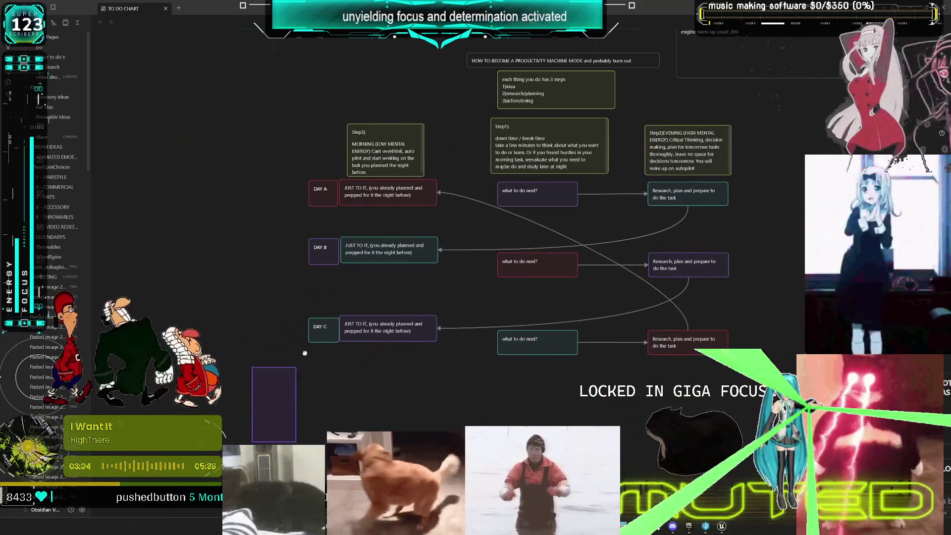
{"action": "left_click_drag", "start_coordinate": [304, 353], "coordinate": [743, 89]}
{"action": "mouse_move", "coordinate": [687, 156]}
{"action": "left_mouse_down"}
{"action": "mouse_move", "coordinate": [646, 201]}
{"action": "mouse_move", "coordinate": [582, 236]}
{"action": "left_mouse_up"}
{"action": "scroll", "coordinate": [628, 233], "scroll_direction": "up", "scroll_amount": 4}
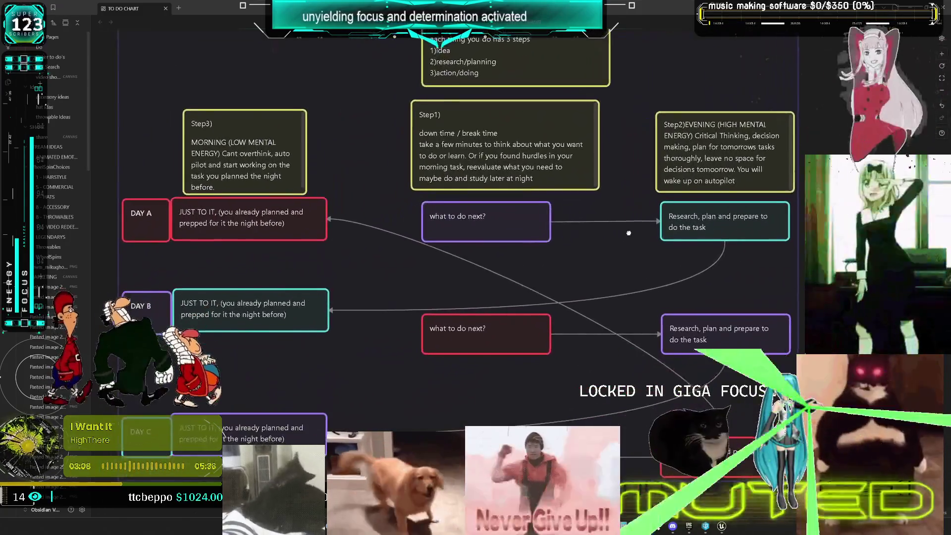
{"action": "left_click", "coordinate": [619, 248]}
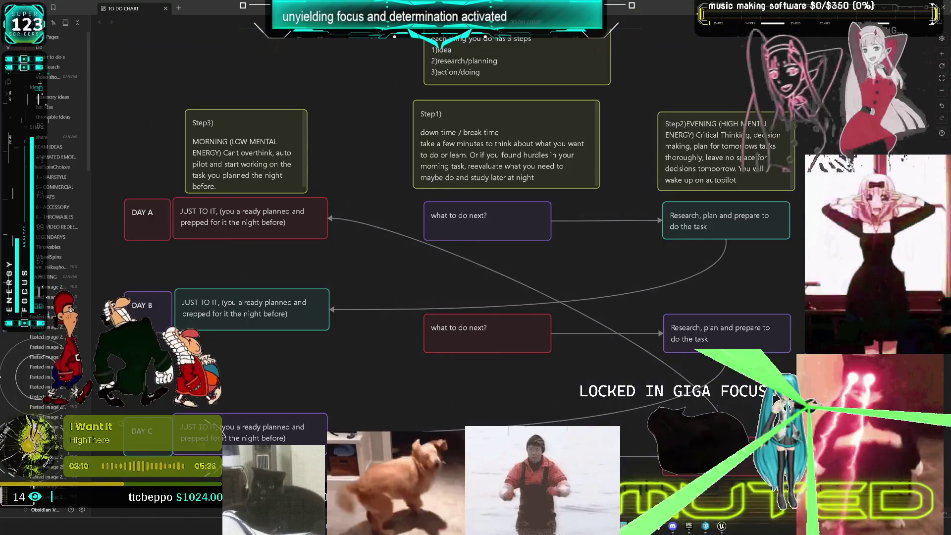
{"action": "scroll", "coordinate": [760, 215], "scroll_direction": "down", "scroll_amount": 3}
{"action": "scroll", "coordinate": [712, 253], "scroll_direction": "up", "scroll_amount": 3}
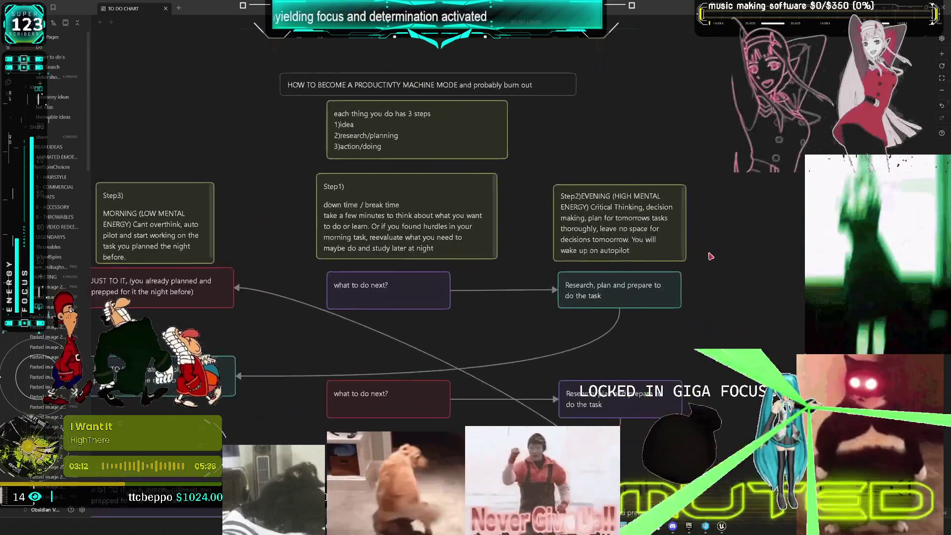
{"action": "left_click_drag", "start_coordinate": [496, 278], "coordinate": [532, 307]}
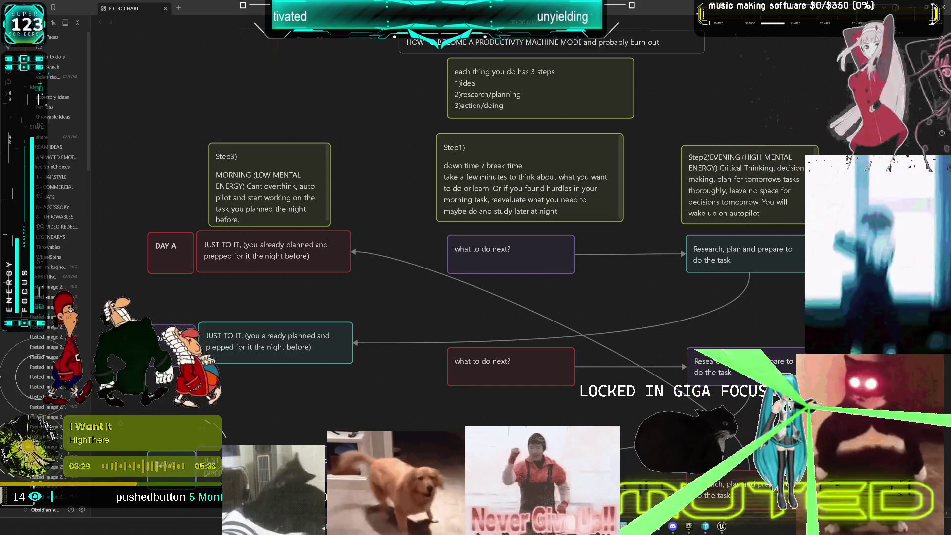
- Insert a blank line between the Step2 heading and EVENING
{"action": "left_click", "coordinate": [743, 164]}
{"action": "left_click", "coordinate": [743, 163]}
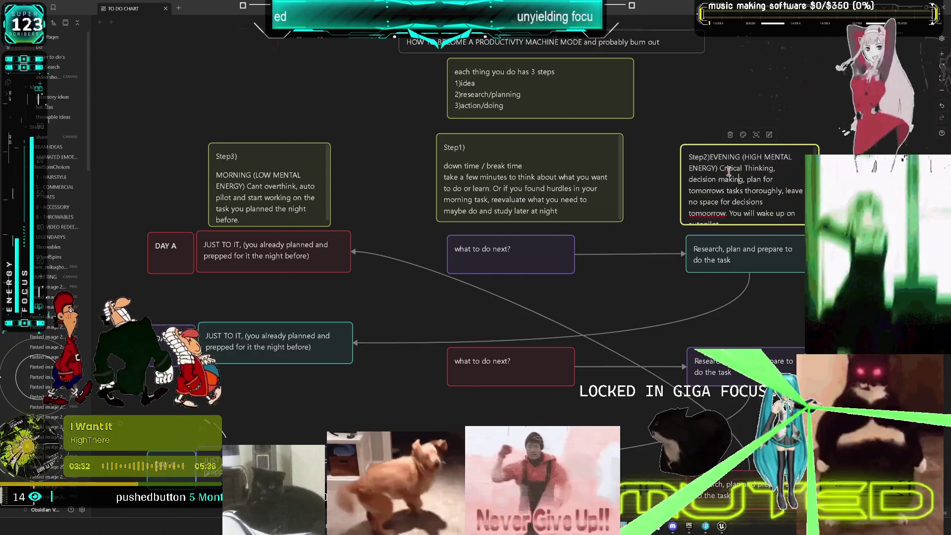
{"action": "key", "text": "Return"}
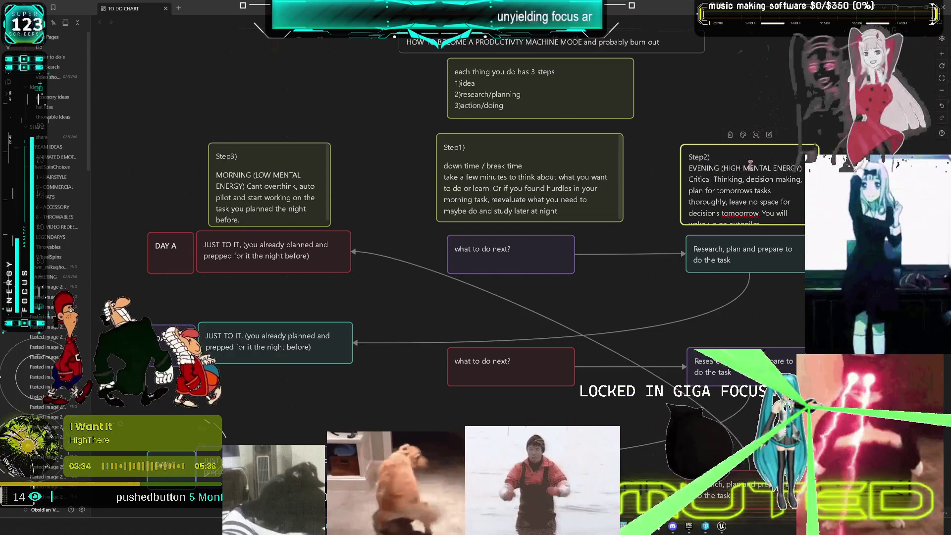
{"action": "key", "text": "Return"}
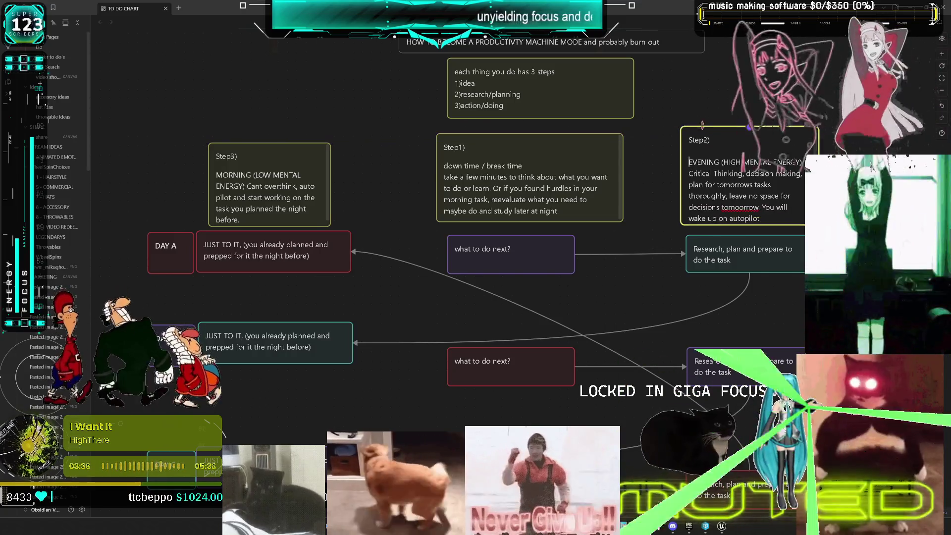
{"action": "key", "text": "Escape"}
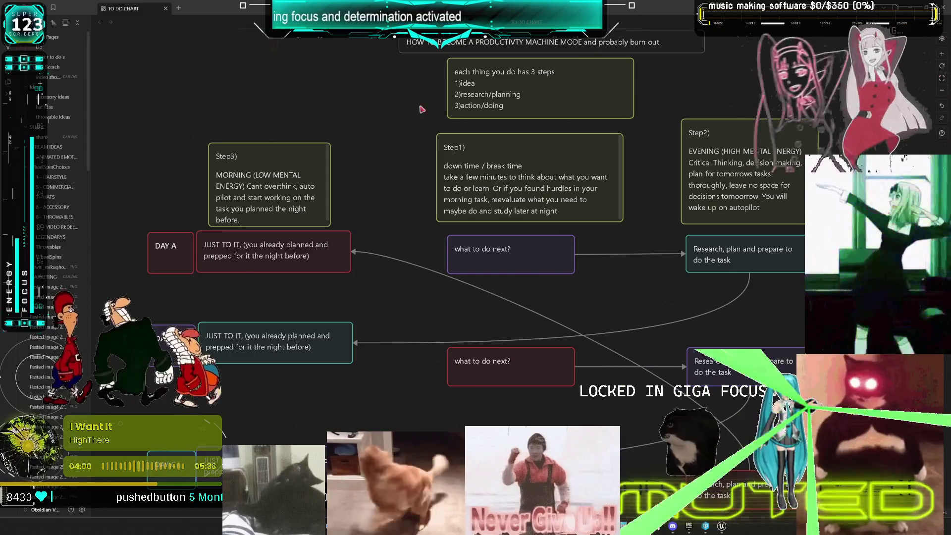
{"action": "double_click", "coordinate": [520, 159]}
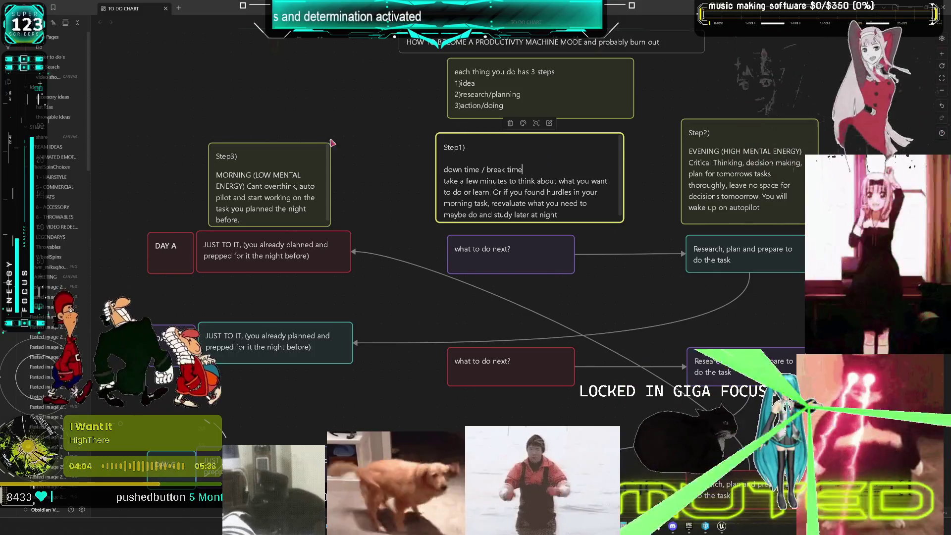
{"action": "left_click", "coordinate": [380, 151]}
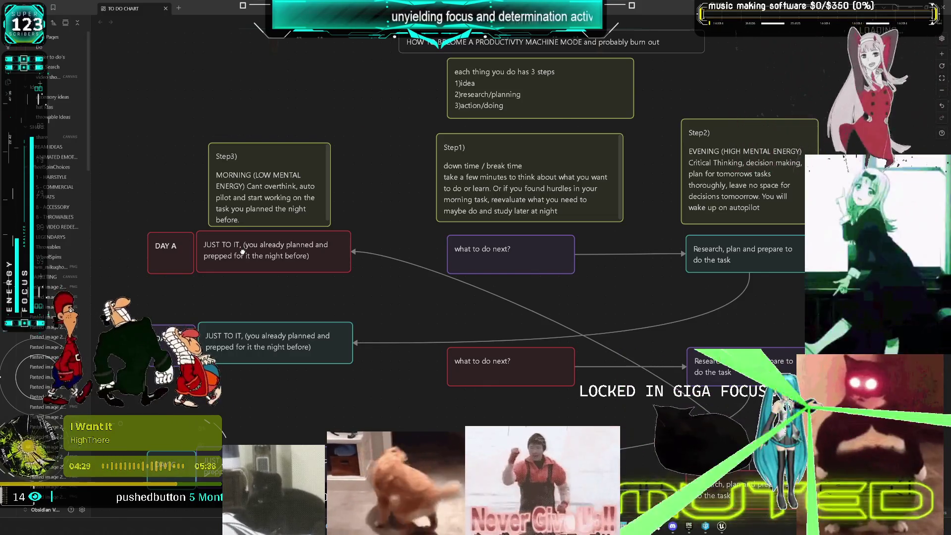
- Correct 'JUST TO IT' to 'JUST DO IT' in the DAY A and DAY B cards
{"action": "double_click", "coordinate": [227, 248]}
{"action": "left_click", "coordinate": [223, 244]}
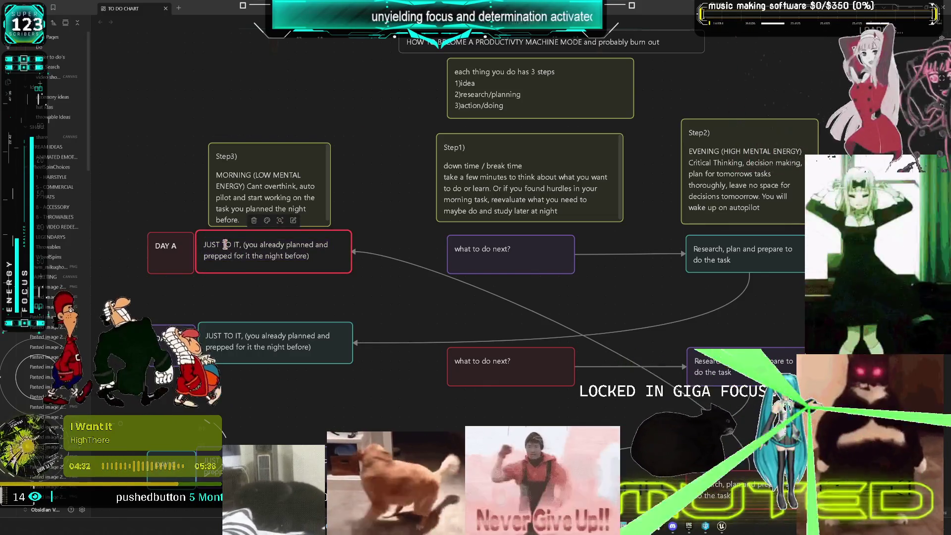
{"action": "key", "text": "BackSpace"}
{"action": "type", "text": "D"}
{"action": "double_click", "coordinate": [228, 337]}
{"action": "left_click", "coordinate": [229, 337]}
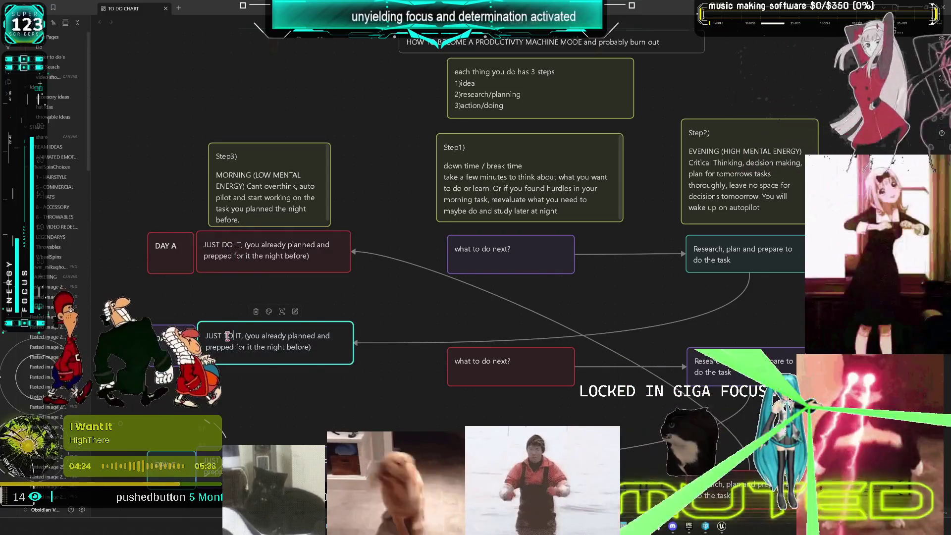
{"action": "key", "text": "BackSpace"}
{"action": "type", "text": "D"}
{"action": "left_click", "coordinate": [273, 458]}
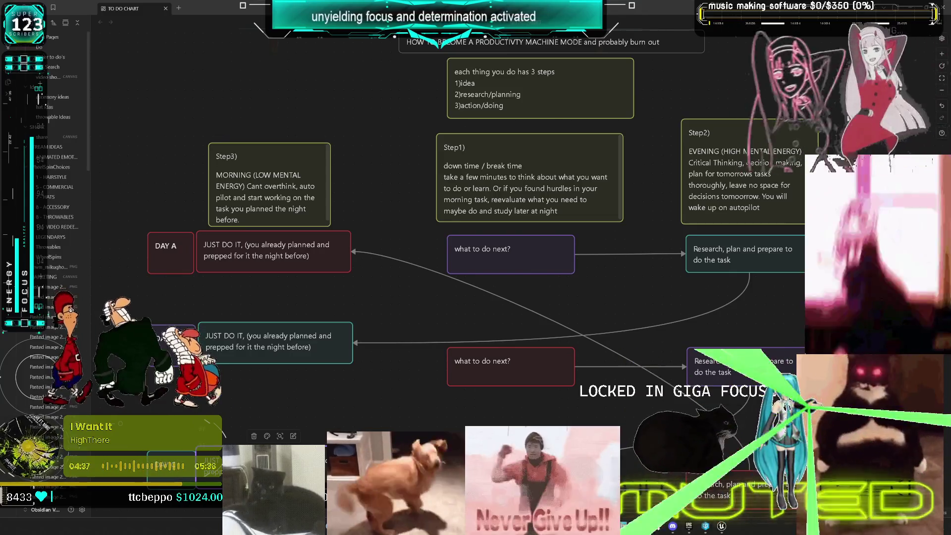
{"action": "left_click_drag", "start_coordinate": [621, 318], "coordinate": [599, 288]}
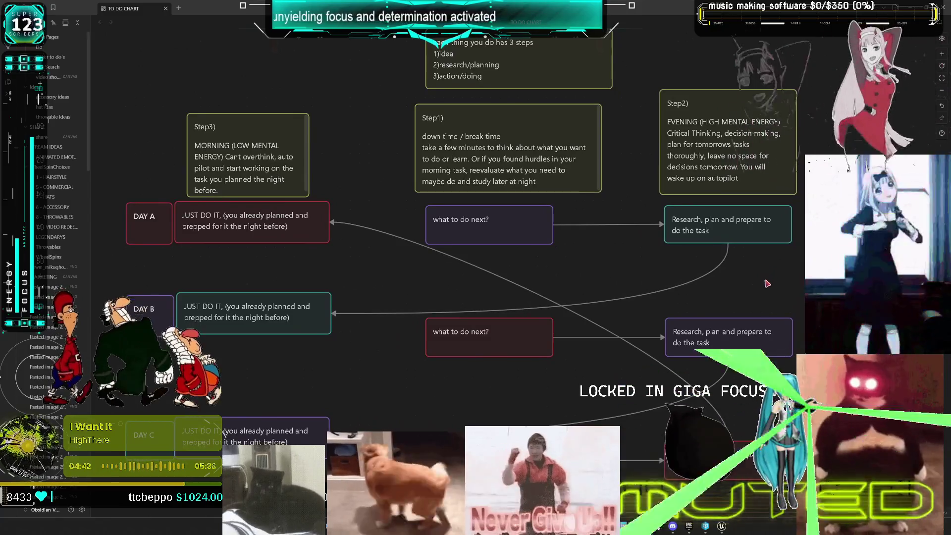
{"action": "key", "text": "shift+1"}
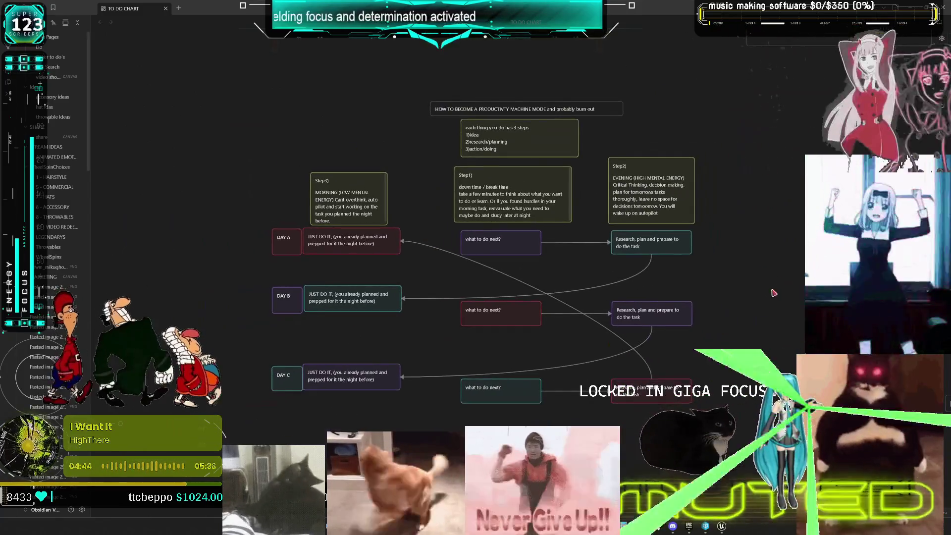
{"action": "scroll", "coordinate": [728, 312], "scroll_direction": "up", "scroll_amount": 3}
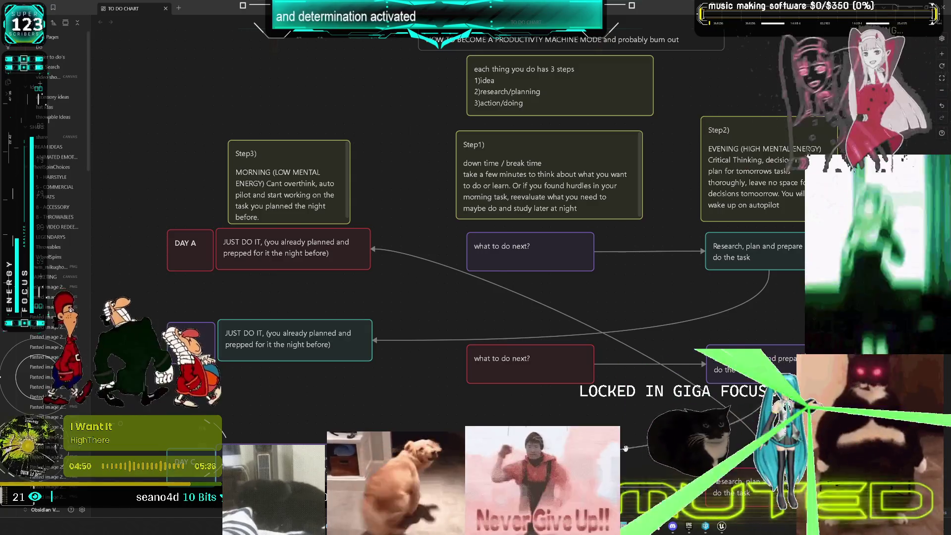
{"action": "key", "text": "shift+1"}
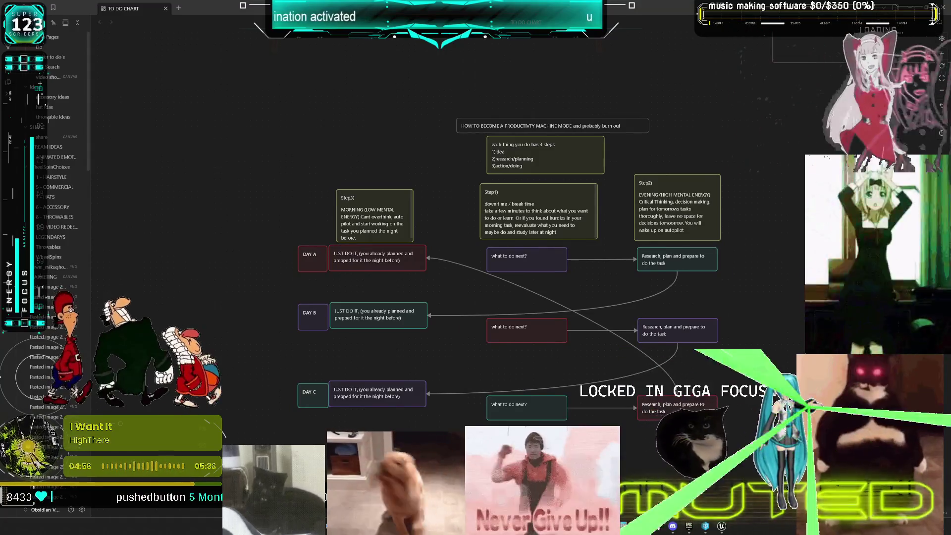
{"action": "scroll", "coordinate": [742, 427], "scroll_direction": "up", "scroll_amount": 3}
{"action": "scroll", "coordinate": [476, 268], "scroll_direction": "up", "scroll_amount": 2}
{"action": "scroll", "coordinate": [476, 267], "scroll_direction": "left", "scroll_amount": 3}
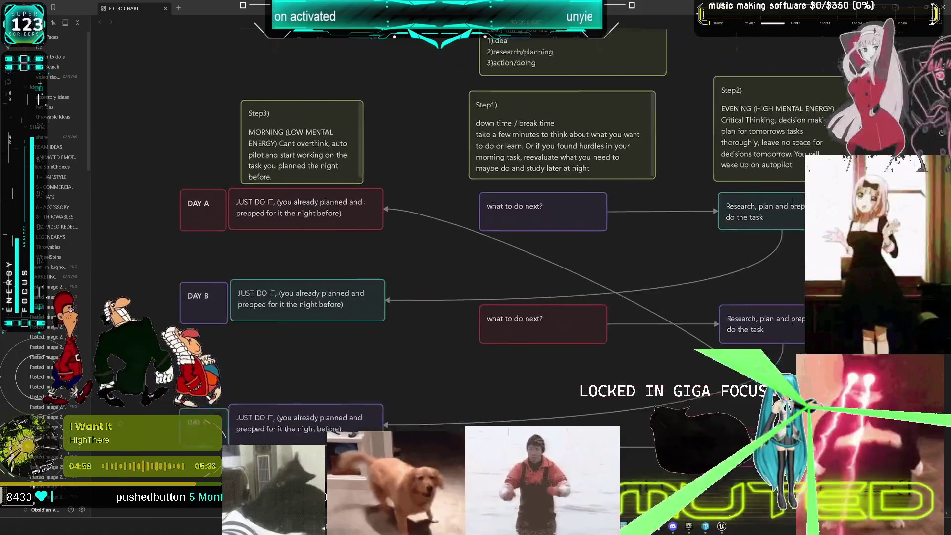
{"action": "scroll", "coordinate": [476, 268], "scroll_direction": "down", "scroll_amount": 2}
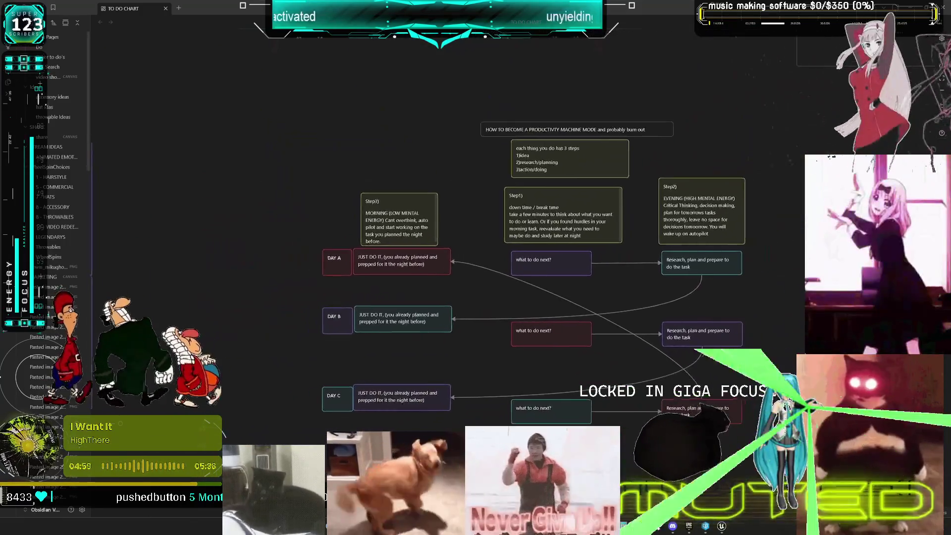
{"action": "scroll", "coordinate": [476, 267], "scroll_direction": "up", "scroll_amount": 2}
{"action": "scroll", "coordinate": [476, 267], "scroll_direction": "right", "scroll_amount": 2}
{"action": "scroll", "coordinate": [476, 267], "scroll_direction": "up", "scroll_amount": 1}
{"action": "scroll", "coordinate": [476, 268], "scroll_direction": "left", "scroll_amount": 1}
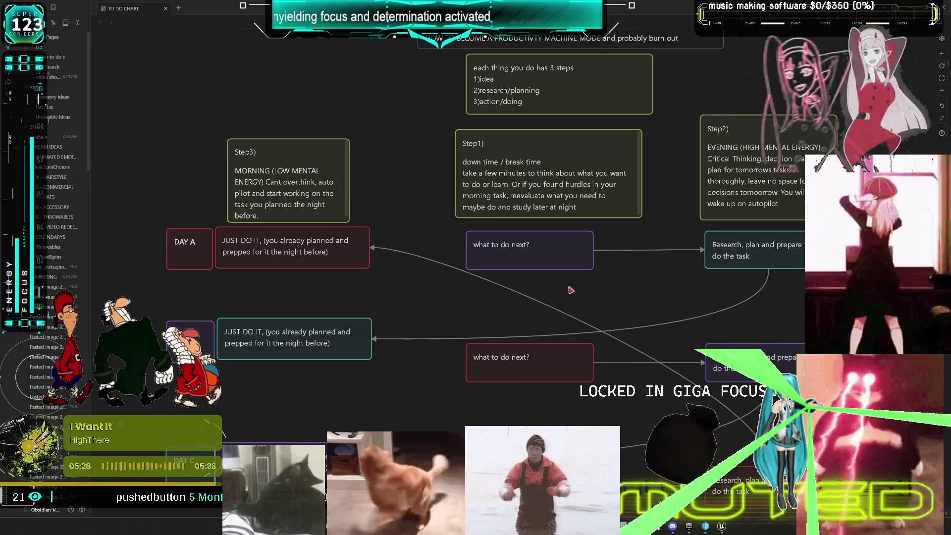
- Make the title text a Heading via Paragraph formatting and widen the card to one line
{"action": "scroll", "coordinate": [571, 289], "scroll_direction": "down", "scroll_amount": 5}
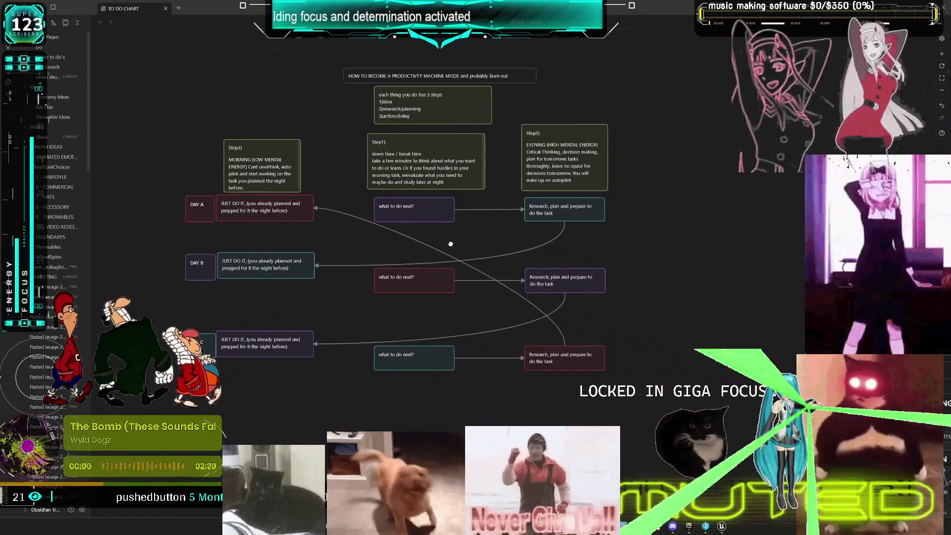
{"action": "left_click", "coordinate": [508, 82]}
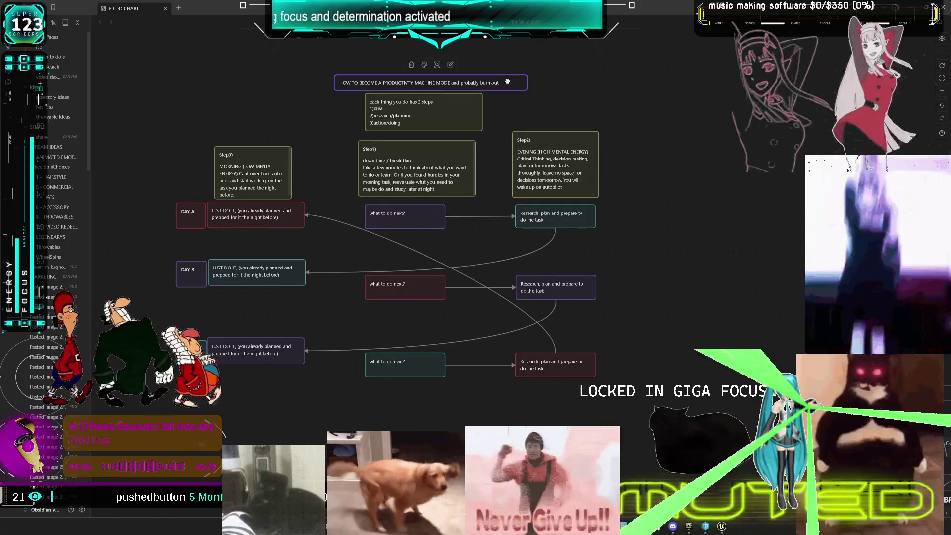
{"action": "double_click", "coordinate": [499, 83]}
{"action": "right_click", "coordinate": [429, 82]}
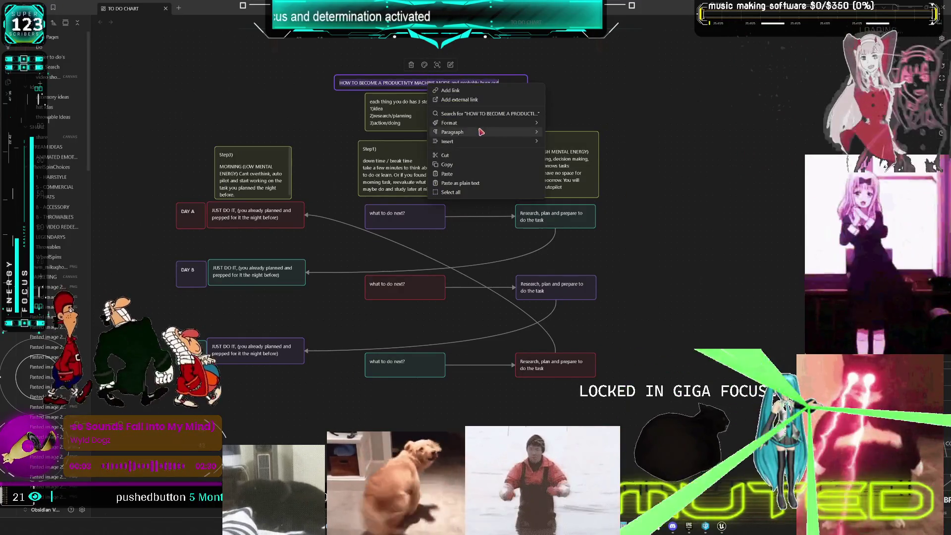
{"action": "mouse_move", "coordinate": [482, 132]}
{"action": "left_click", "coordinate": [570, 187]}
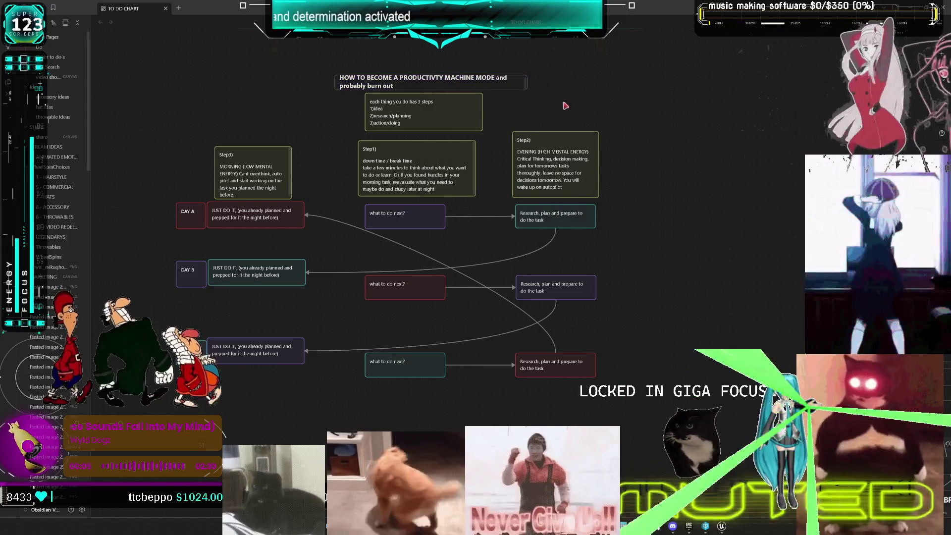
{"action": "left_click", "coordinate": [526, 88]}
{"action": "left_click_drag", "start_coordinate": [528, 89], "coordinate": [589, 89]}
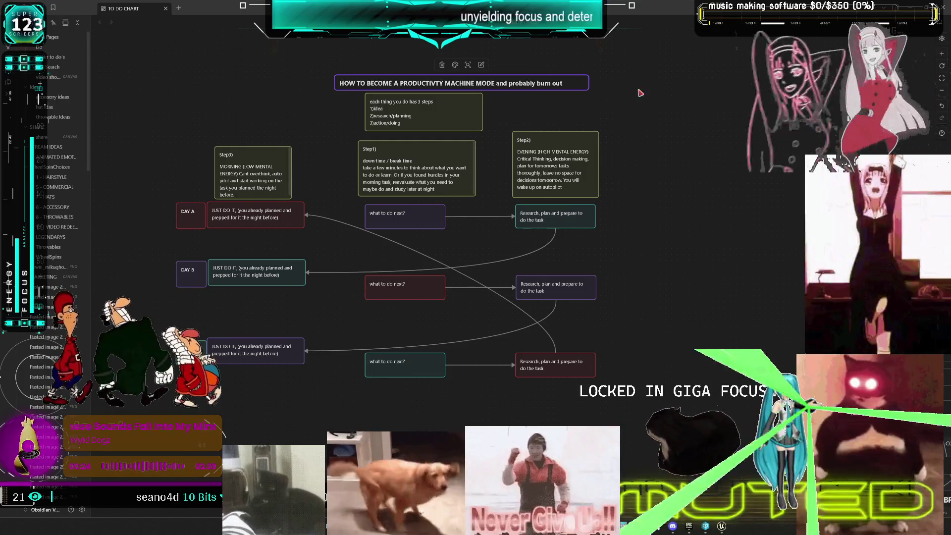
- Try red and orange on the 'each thing you do has 3 steps' card, then restore yellow
{"action": "left_click", "coordinate": [426, 98]}
{"action": "left_click", "coordinate": [417, 82]}
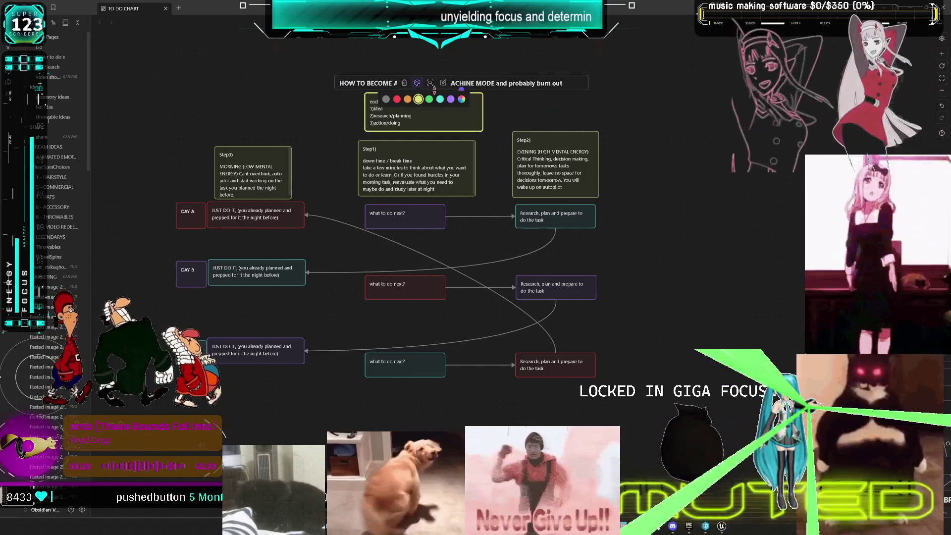
{"action": "left_click", "coordinate": [397, 101]}
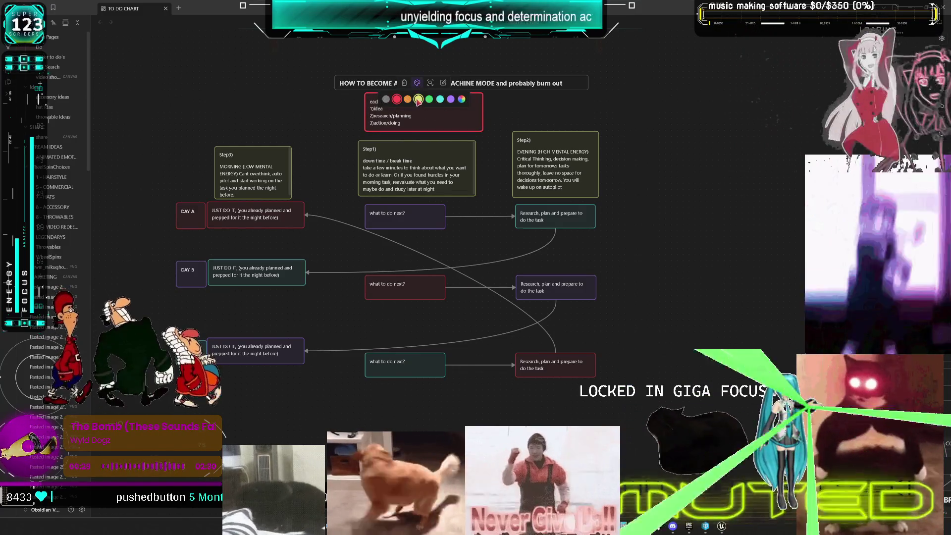
{"action": "left_click", "coordinate": [407, 99]}
{"action": "left_click", "coordinate": [673, 150]}
{"action": "left_click", "coordinate": [444, 116]}
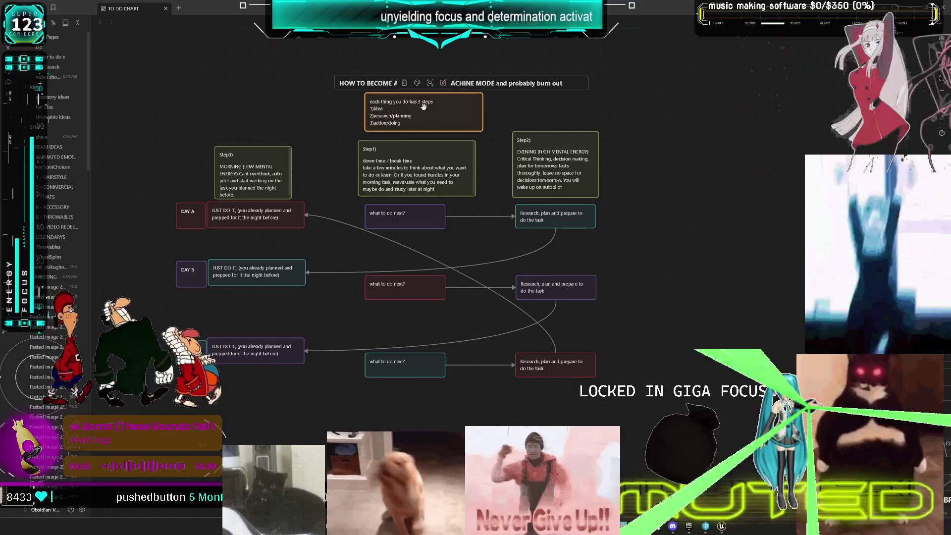
{"action": "left_click", "coordinate": [417, 83]}
{"action": "left_click", "coordinate": [419, 99]}
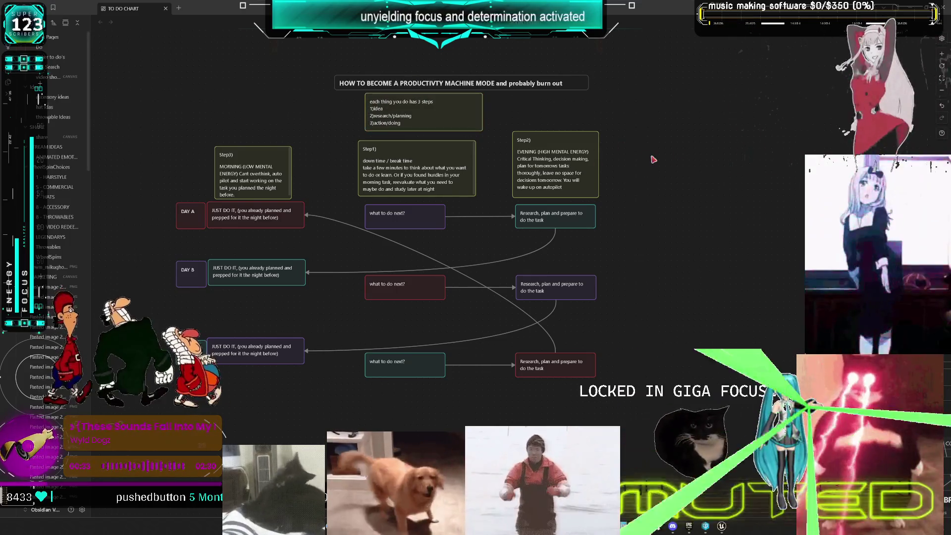
- Colour the Step1, Step2 and Step3 cards orange
{"action": "left_click_drag", "start_coordinate": [656, 127], "coordinate": [212, 202]}
{"action": "left_click", "coordinate": [393, 121]}
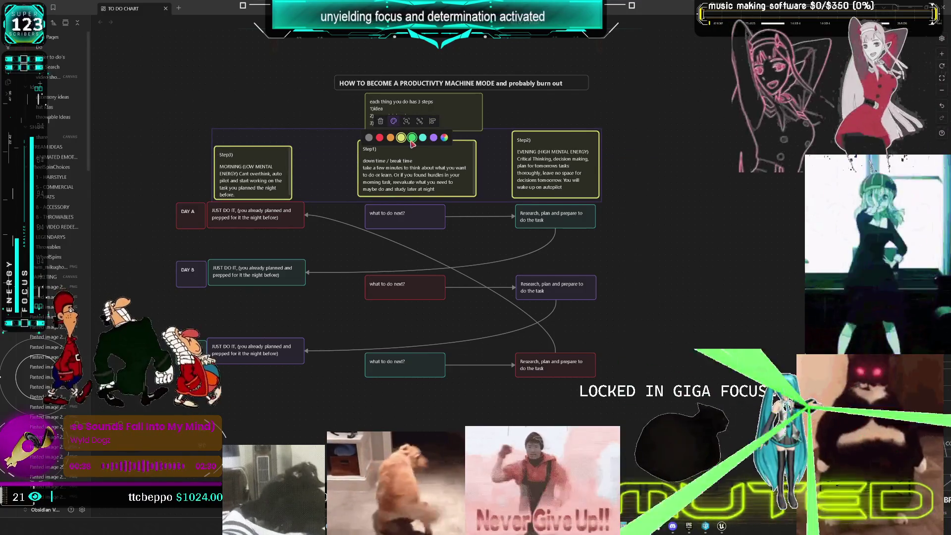
{"action": "left_click", "coordinate": [390, 137]}
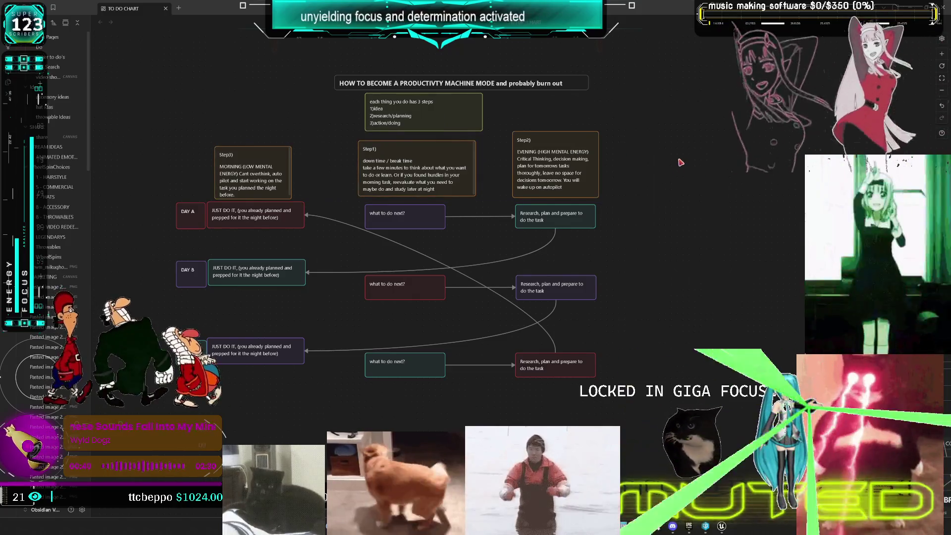
{"action": "left_click_drag", "start_coordinate": [639, 273], "coordinate": [684, 281]}
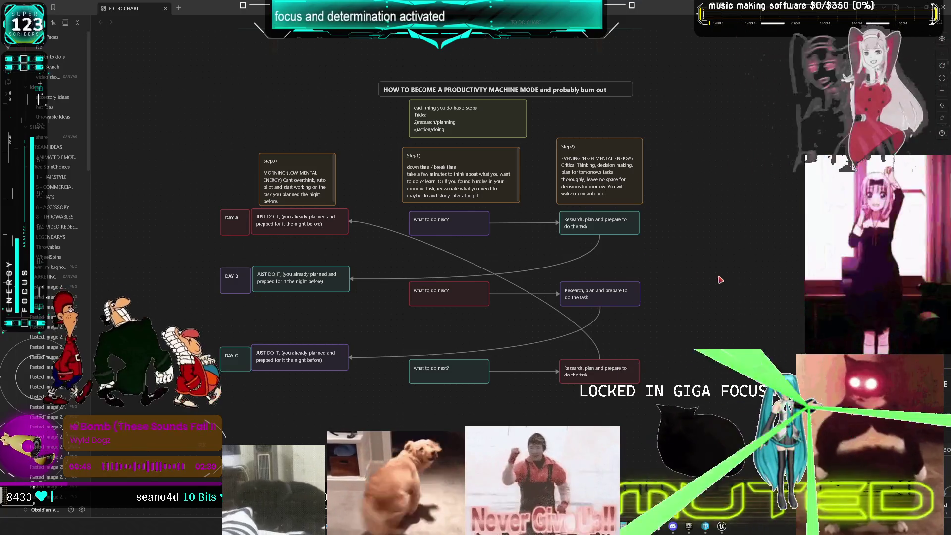
- Draw an arrow from Step1 to Step2 and a loop arrow from Step2 back to Step3
{"action": "scroll", "coordinate": [530, 127], "scroll_direction": "up", "scroll_amount": 3}
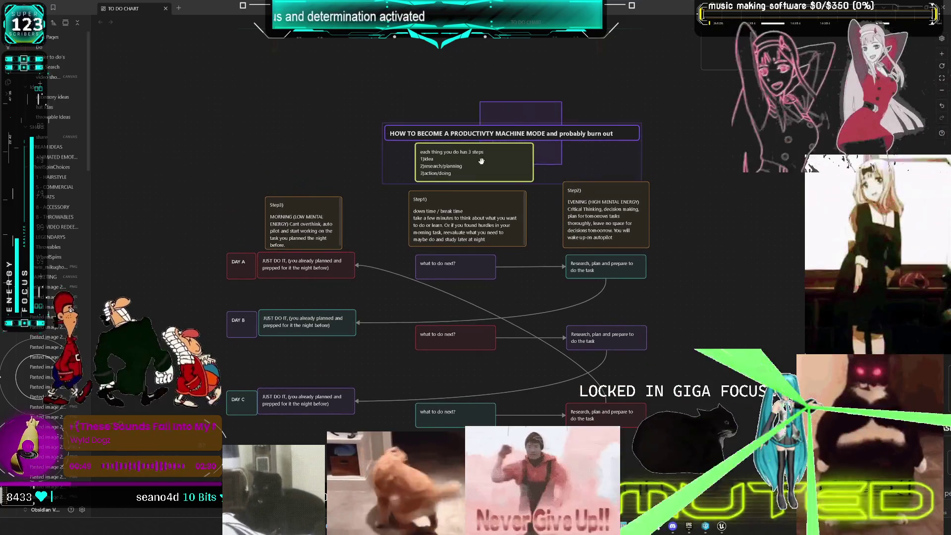
{"action": "left_click_drag", "start_coordinate": [484, 157], "coordinate": [473, 147]}
{"action": "left_click_drag", "start_coordinate": [526, 219], "coordinate": [564, 218]}
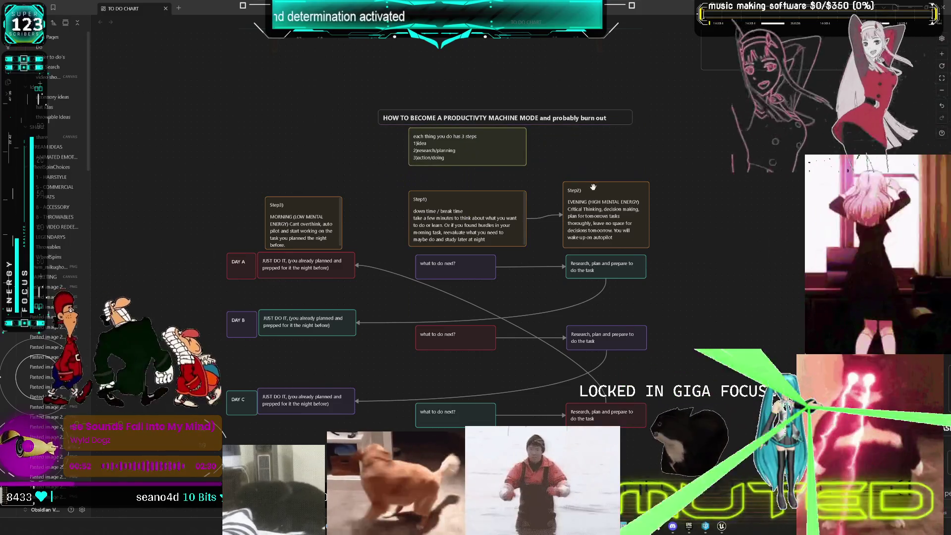
{"action": "mouse_move", "coordinate": [606, 186]}
{"action": "left_mouse_down"}
{"action": "mouse_move", "coordinate": [298, 185]}
{"action": "mouse_move", "coordinate": [300, 198]}
{"action": "left_mouse_up"}
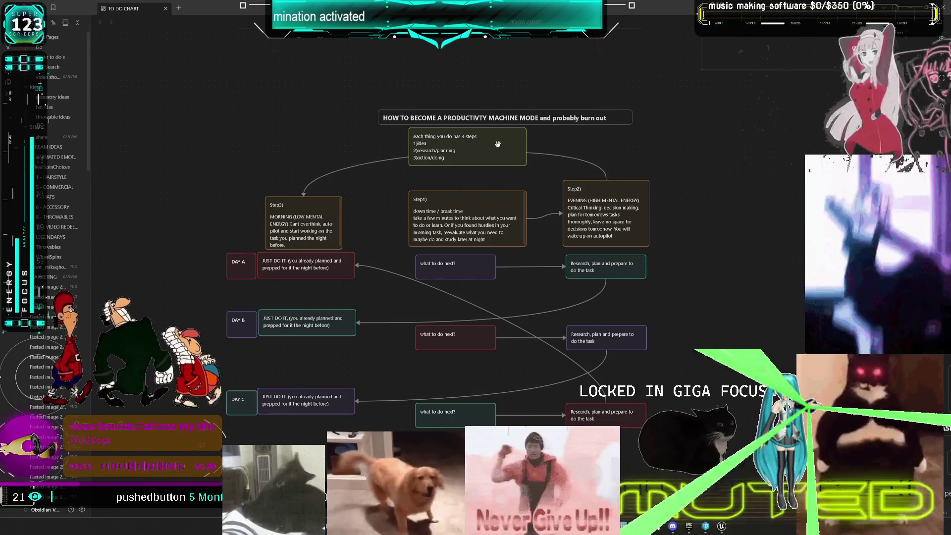
- Realign the title, Step and 'each thing you do' cards, then switch to Unreal Engine
{"action": "left_click_drag", "start_coordinate": [526, 150], "coordinate": [375, 137]}
{"action": "left_click_drag", "start_coordinate": [494, 208], "coordinate": [483, 211]}
{"action": "mouse_move", "coordinate": [599, 216]}
{"action": "left_mouse_down"}
{"action": "mouse_move", "coordinate": [692, 219]}
{"action": "mouse_move", "coordinate": [653, 240]}
{"action": "mouse_move", "coordinate": [615, 221]}
{"action": "left_mouse_up"}
{"action": "left_click_drag", "start_coordinate": [472, 220], "coordinate": [454, 219]}
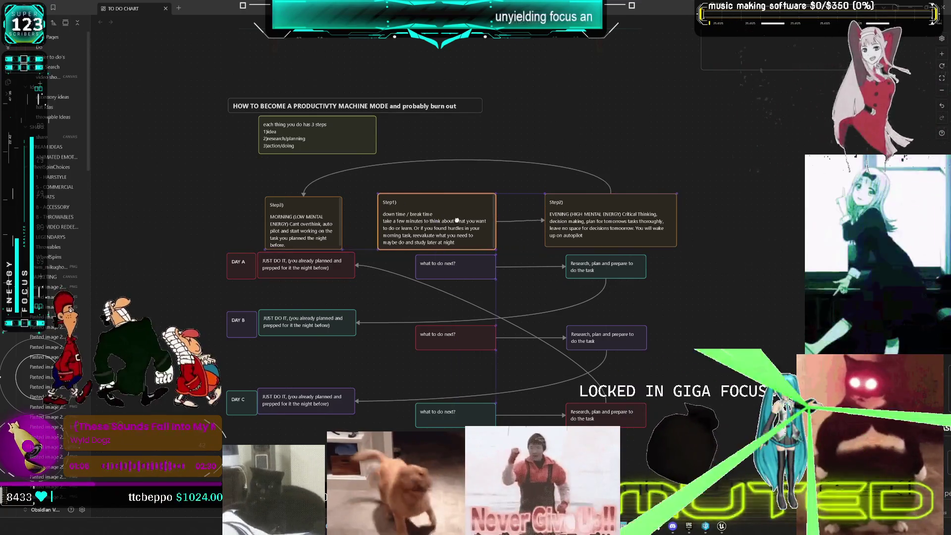
{"action": "left_click_drag", "start_coordinate": [266, 223], "coordinate": [238, 234]}
{"action": "left_click_drag", "start_coordinate": [408, 212], "coordinate": [406, 210]}
{"action": "left_click_drag", "start_coordinate": [340, 138], "coordinate": [323, 145]}
{"action": "left_click_drag", "start_coordinate": [350, 108], "coordinate": [363, 108]}
{"action": "left_click", "coordinate": [559, 171]}
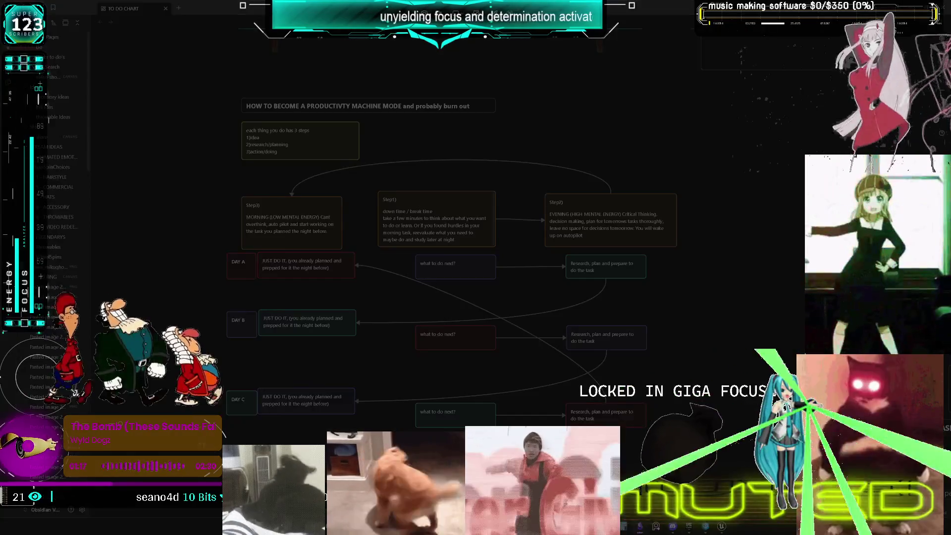
{"action": "left_click_drag", "start_coordinate": [688, 400], "coordinate": [209, 87]}
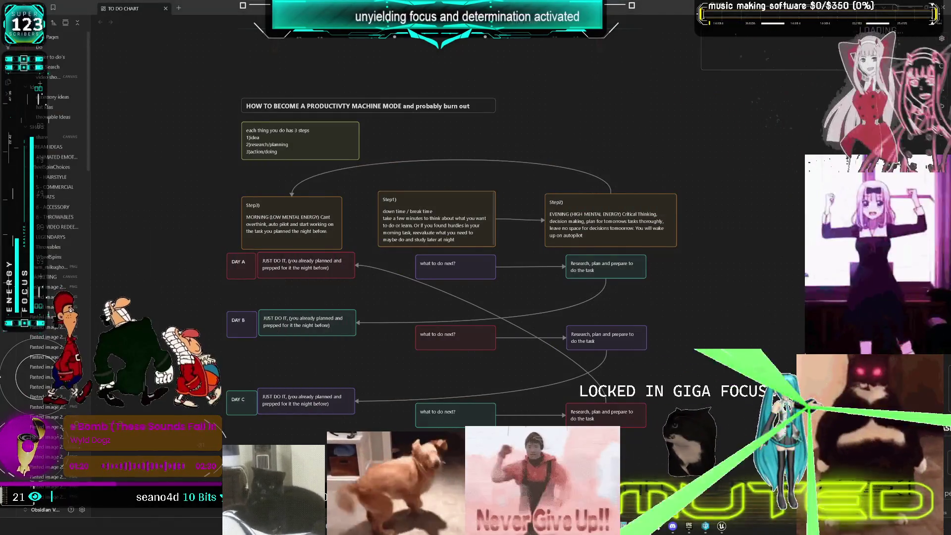
{"action": "left_click", "coordinate": [722, 527]}
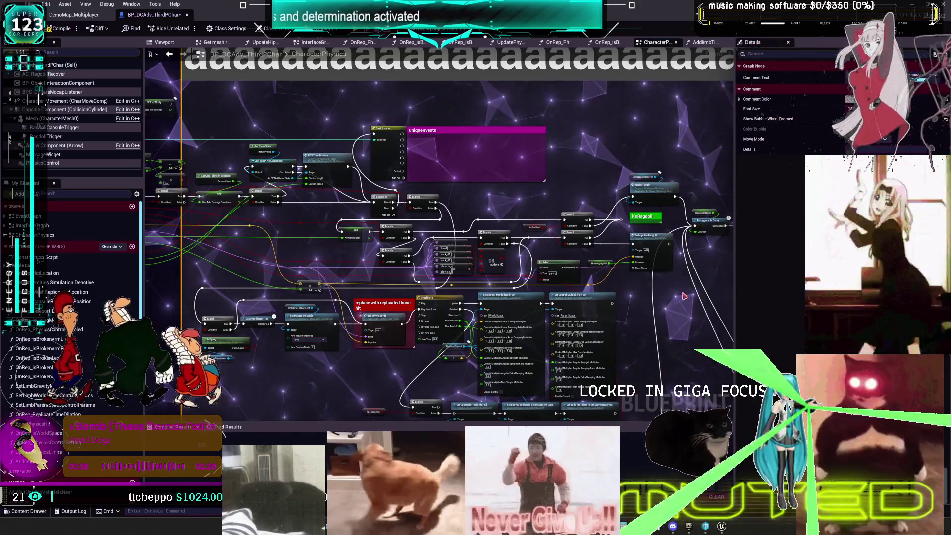
- Wrap the four broken-limb SET w/ Notify nodes in a 'Rep Notify' comment, widened leftward
{"action": "left_click_drag", "start_coordinate": [416, 302], "coordinate": [502, 228]}
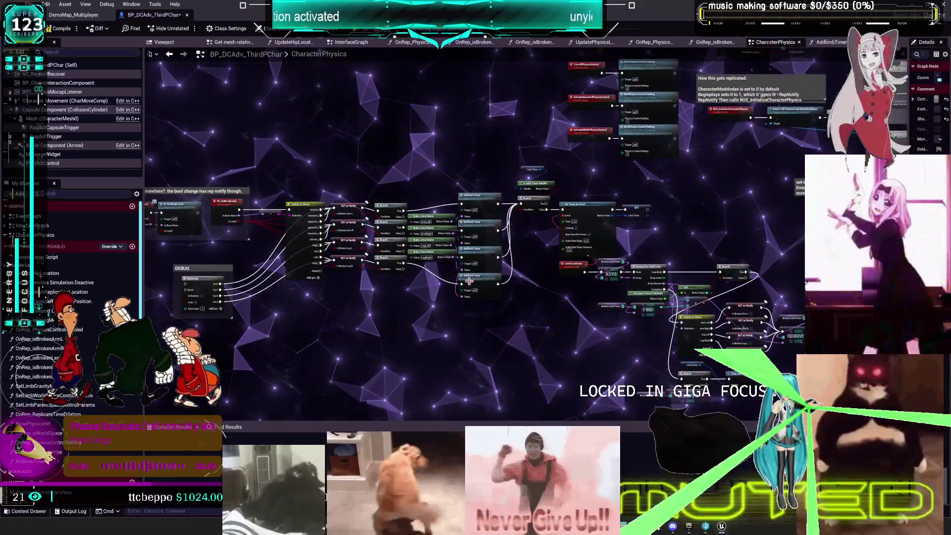
{"action": "left_click_drag", "start_coordinate": [468, 281], "coordinate": [502, 246]}
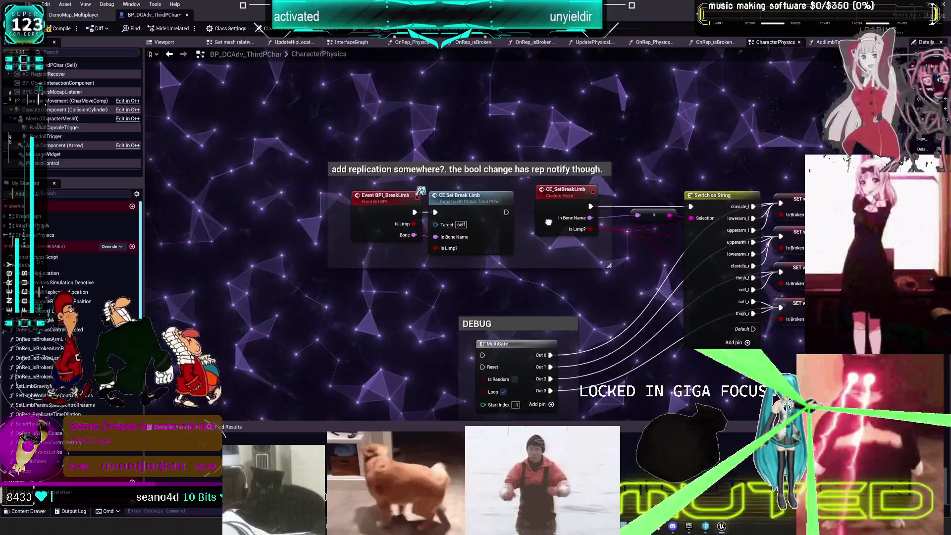
{"action": "mouse_move", "coordinate": [400, 214]}
{"action": "left_mouse_down"}
{"action": "mouse_move", "coordinate": [548, 159]}
{"action": "mouse_move", "coordinate": [556, 211]}
{"action": "mouse_move", "coordinate": [360, 245]}
{"action": "mouse_move", "coordinate": [356, 255]}
{"action": "left_mouse_up"}
{"action": "left_click_drag", "start_coordinate": [533, 110], "coordinate": [502, 145]}
{"action": "left_click_drag", "start_coordinate": [516, 251], "coordinate": [545, 394]}
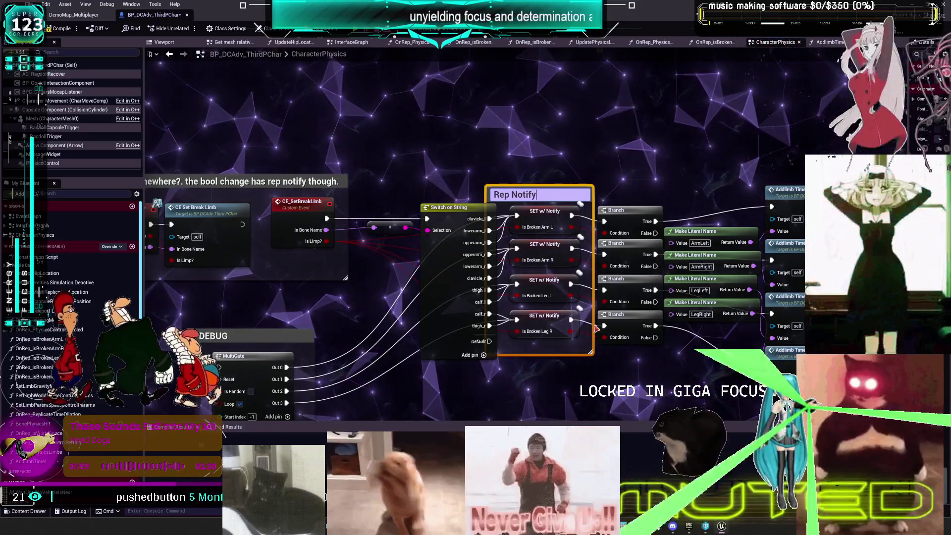
{"action": "left_click", "coordinate": [568, 184]}
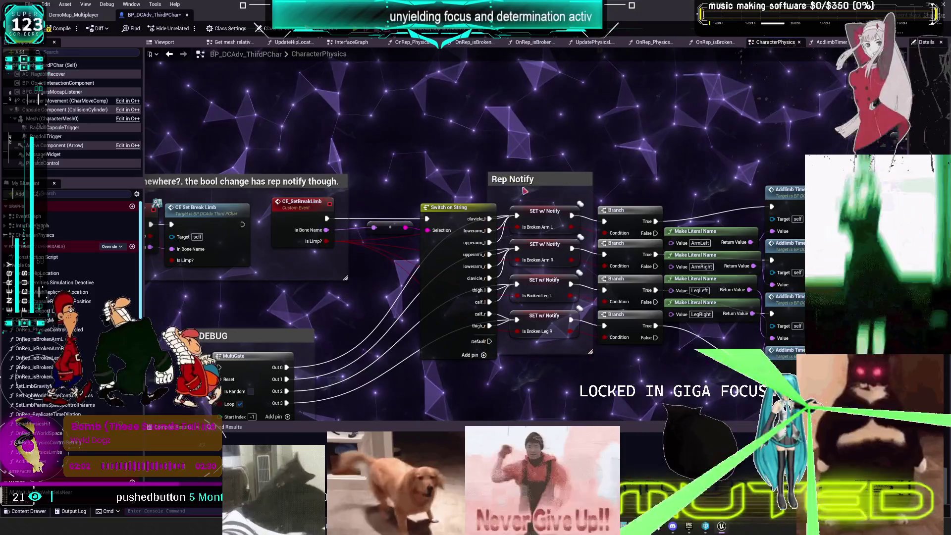
{"action": "left_click_drag", "start_coordinate": [503, 190], "coordinate": [498, 191]}
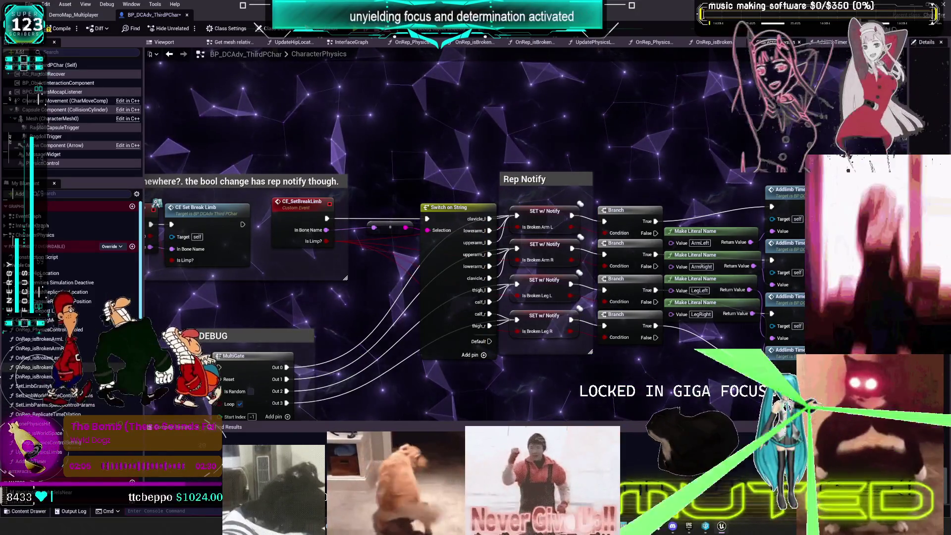
- Inspect the OnRep_isBrokenLegL graph, then return to the CharacterPhysics graph
{"action": "left_click", "coordinate": [474, 42]}
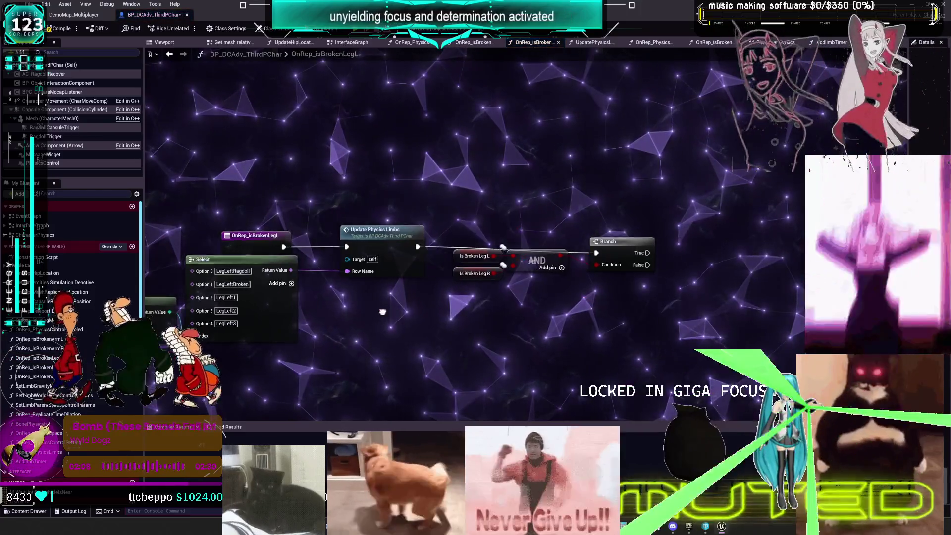
{"action": "left_click", "coordinate": [534, 43]}
{"action": "key", "text": "alt+Left"}
{"action": "key", "text": "alt+Left"}
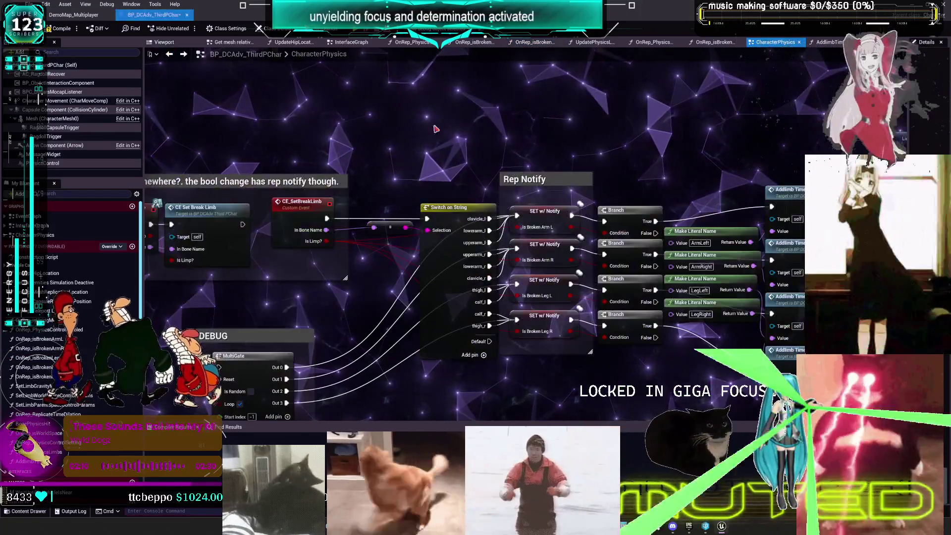
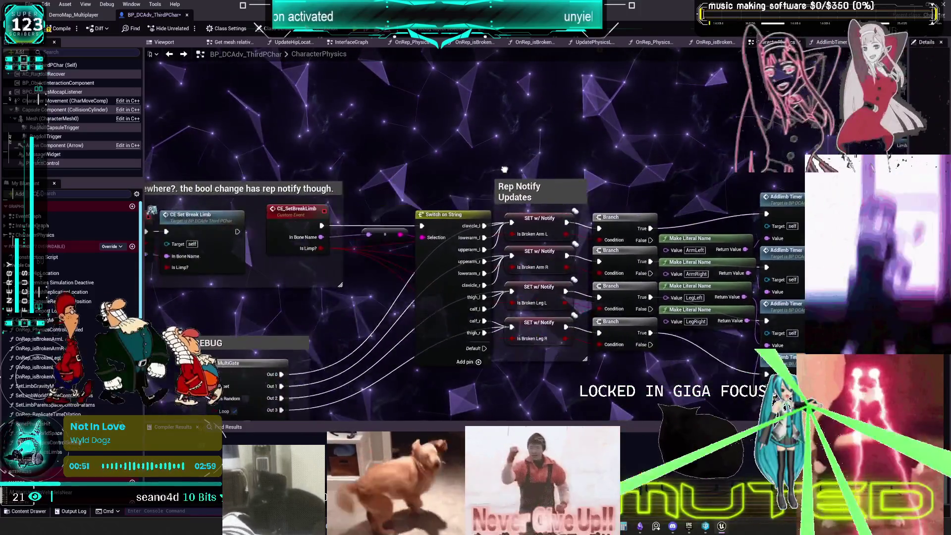
- Wrap the Switch on String node in a FilterBone comment and trim it beside Rep Notify Updates
{"action": "left_click_drag", "start_coordinate": [455, 161], "coordinate": [472, 228]}
{"action": "type", "text": "Fi"}
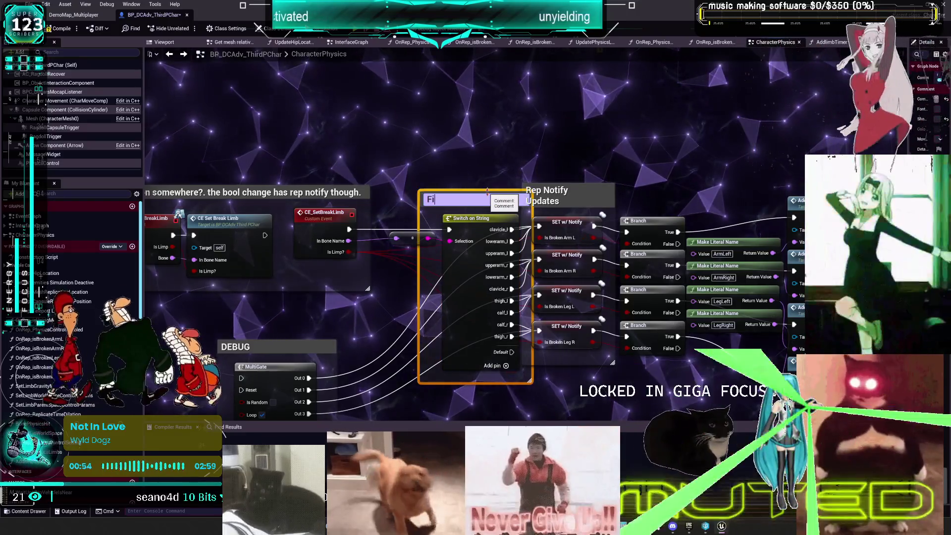
{"action": "type", "text": "lterBone"}
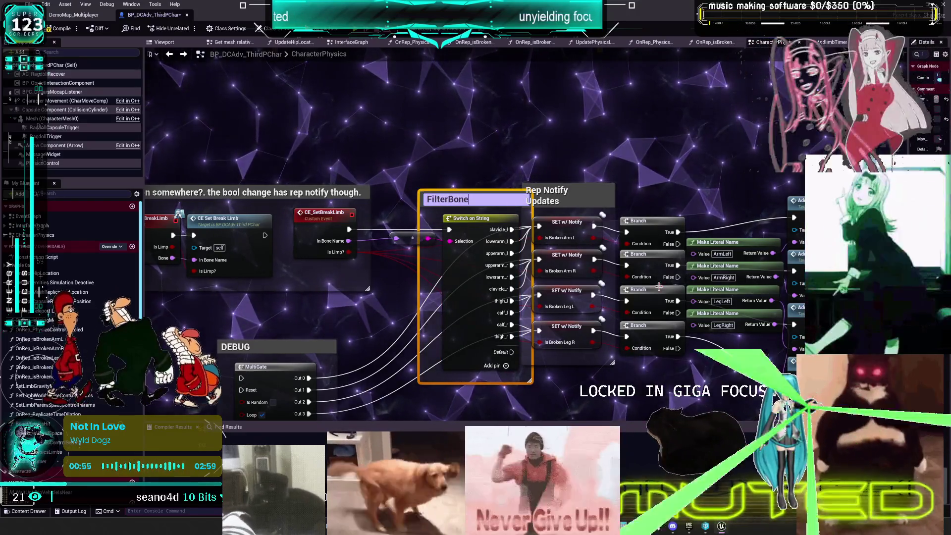
{"action": "key", "text": "Return"}
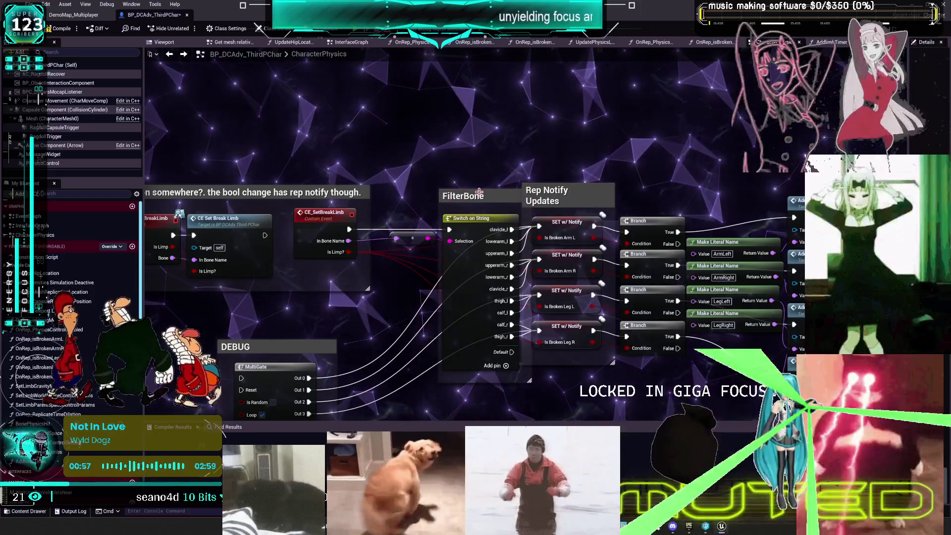
{"action": "left_click", "coordinate": [536, 211]}
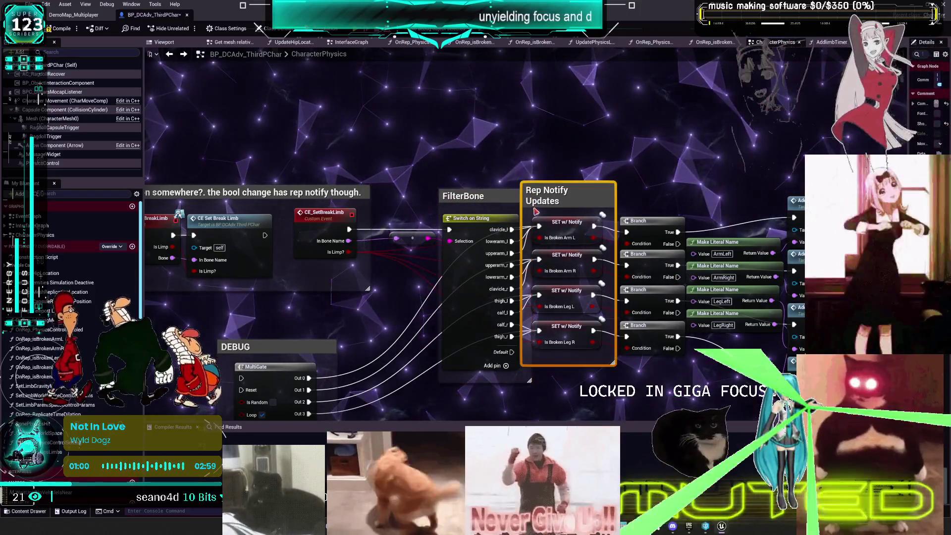
{"action": "left_click_drag", "start_coordinate": [529, 381], "coordinate": [535, 386]}
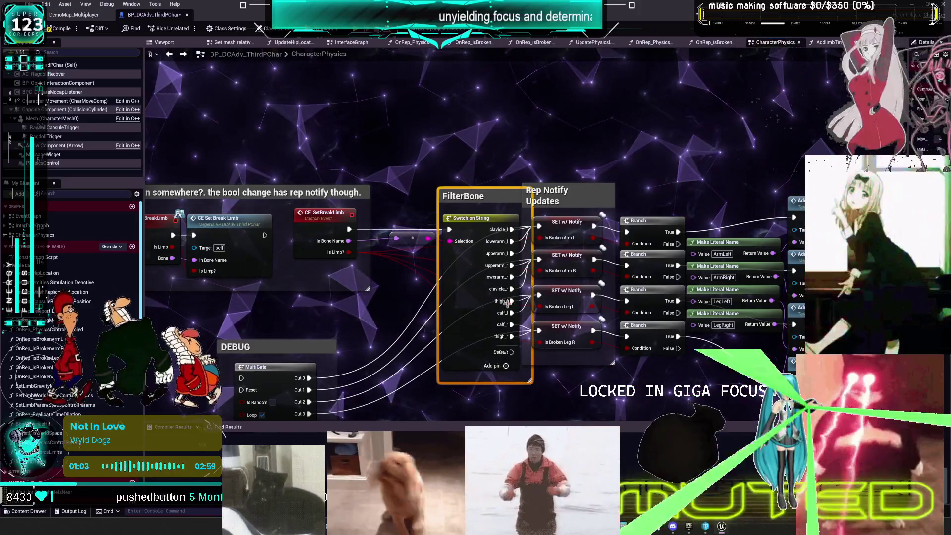
{"action": "left_click_drag", "start_coordinate": [531, 382], "coordinate": [522, 382]}
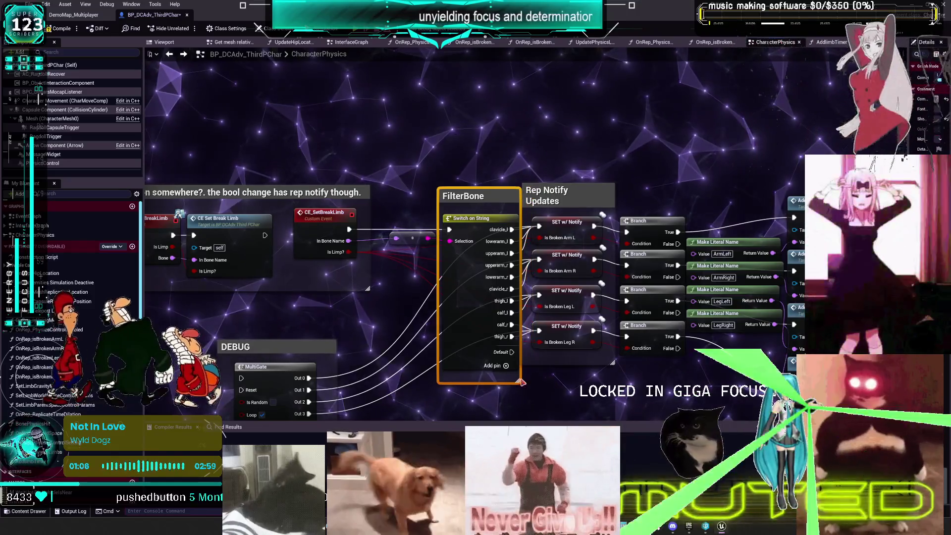
{"action": "left_click_drag", "start_coordinate": [659, 176], "coordinate": [402, 178]}
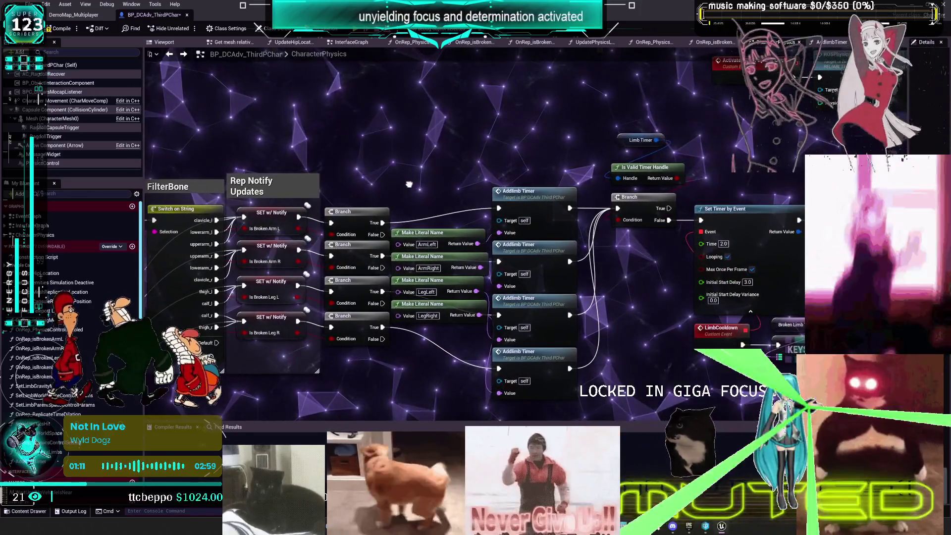
- Paste three more Broken Limb Timer/REMOVE pairs and stack the REMOVE nodes below the AddLimb Timers
{"action": "scroll", "coordinate": [496, 206], "scroll_direction": "down", "scroll_amount": 4}
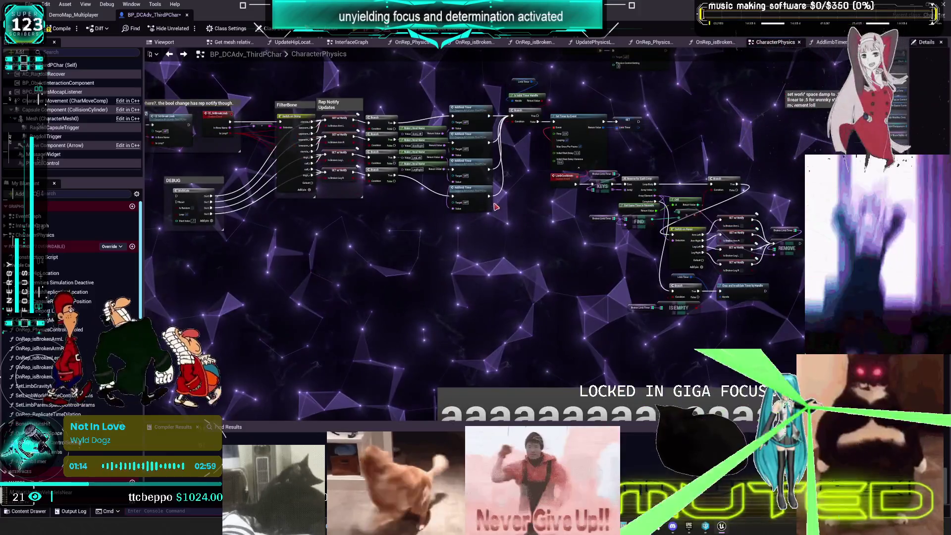
{"action": "scroll", "coordinate": [594, 255], "scroll_direction": "up", "scroll_amount": 4}
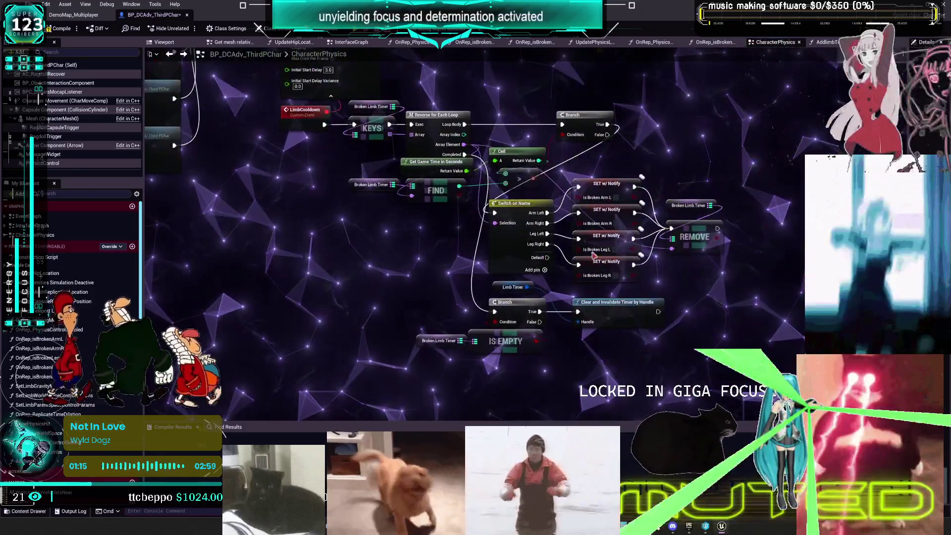
{"action": "mouse_move", "coordinate": [354, 208]}
{"action": "left_mouse_down"}
{"action": "mouse_move", "coordinate": [626, 250]}
{"action": "mouse_move", "coordinate": [765, 259]}
{"action": "left_mouse_up"}
{"action": "key", "text": "ctrl+v"}
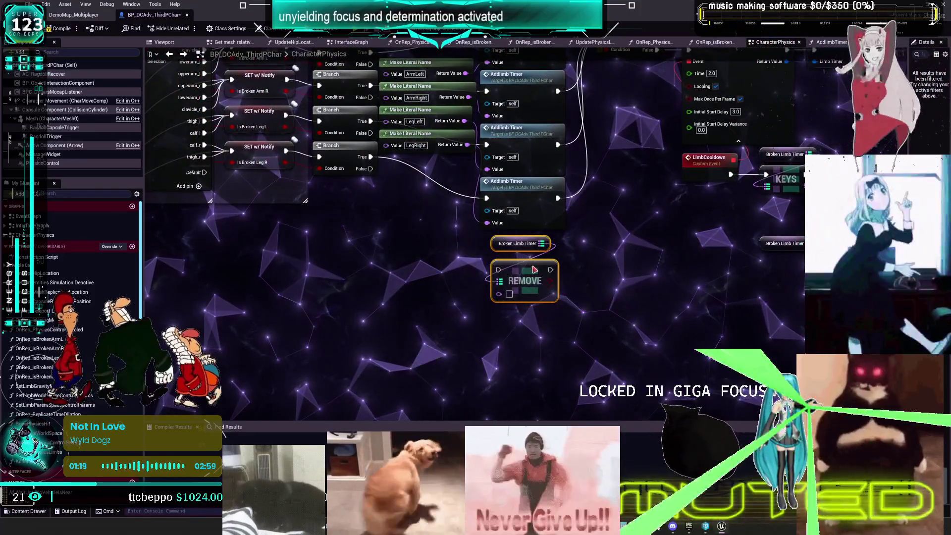
{"action": "left_click_drag", "start_coordinate": [534, 269], "coordinate": [523, 270]}
{"action": "mouse_move", "coordinate": [489, 349]}
{"action": "left_mouse_down"}
{"action": "mouse_move", "coordinate": [508, 318]}
{"action": "mouse_move", "coordinate": [510, 287]}
{"action": "left_mouse_up"}
{"action": "key", "text": "ctrl+v"}
{"action": "left_click_drag", "start_coordinate": [517, 384], "coordinate": [523, 309]}
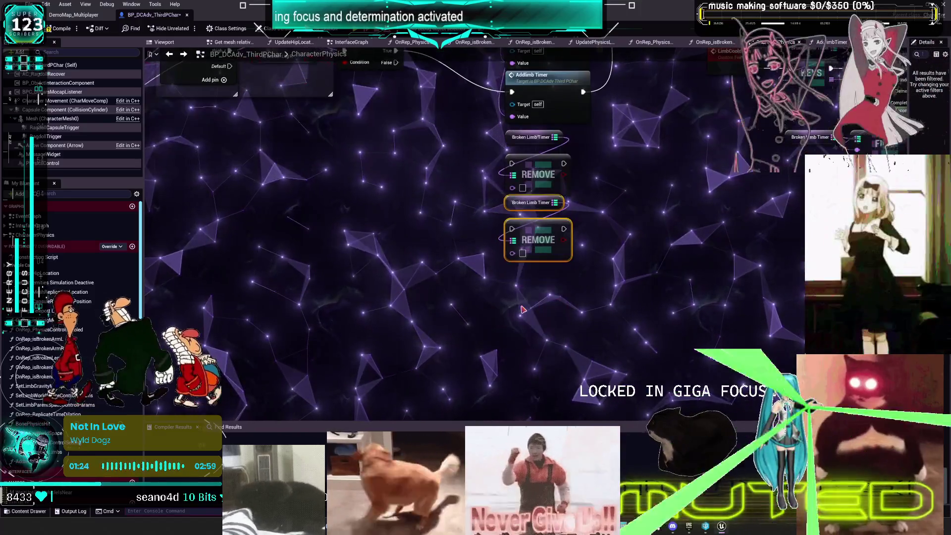
{"action": "key", "text": "ctrl+v"}
{"action": "mouse_move", "coordinate": [575, 347]}
{"action": "left_mouse_down"}
{"action": "mouse_move", "coordinate": [550, 318]}
{"action": "mouse_move", "coordinate": [584, 340]}
{"action": "left_mouse_up"}
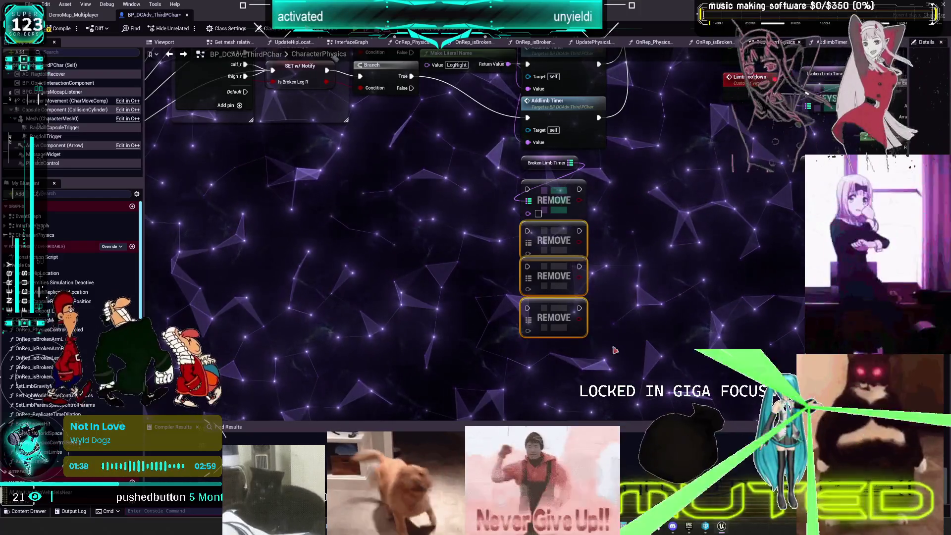
- Wire the Broken Limb Timer getter into the second and fourth REMOVE nodes
{"action": "left_click_drag", "start_coordinate": [581, 176], "coordinate": [548, 226]}
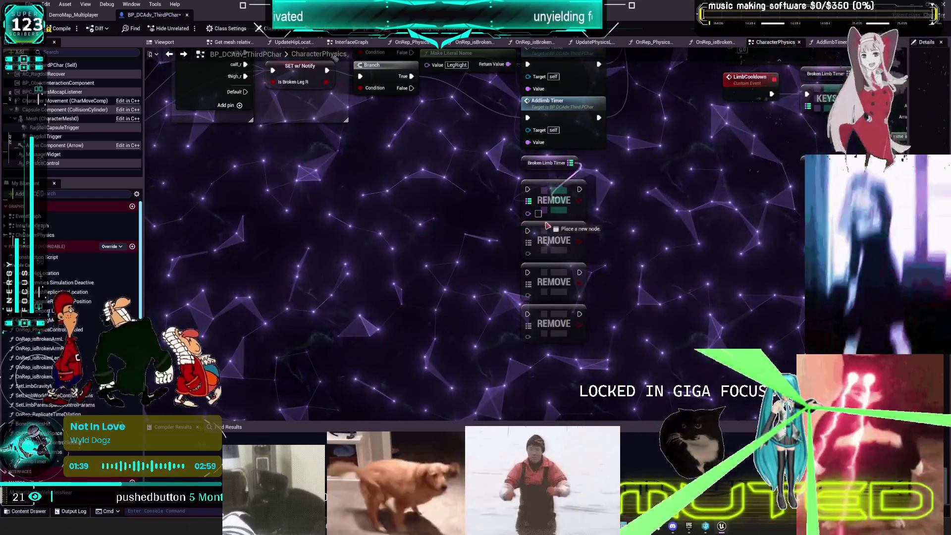
{"action": "mouse_move", "coordinate": [570, 163]}
{"action": "left_mouse_down"}
{"action": "mouse_move", "coordinate": [574, 198]}
{"action": "mouse_move", "coordinate": [530, 278]}
{"action": "mouse_move", "coordinate": [553, 324]}
{"action": "mouse_move", "coordinate": [529, 330]}
{"action": "left_mouse_up"}
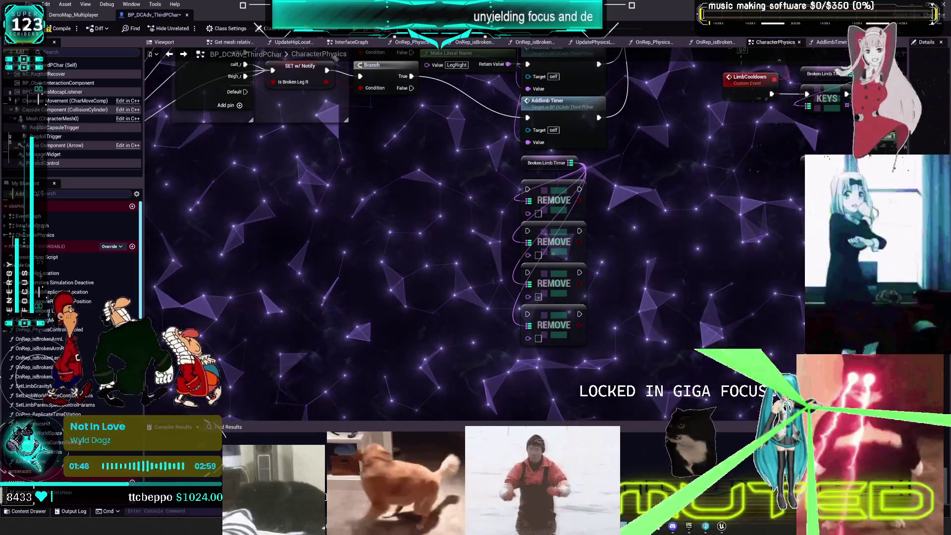
{"action": "scroll", "coordinate": [654, 178], "scroll_direction": "down", "scroll_amount": 1}
{"action": "left_click_drag", "start_coordinate": [654, 179], "coordinate": [650, 262]}
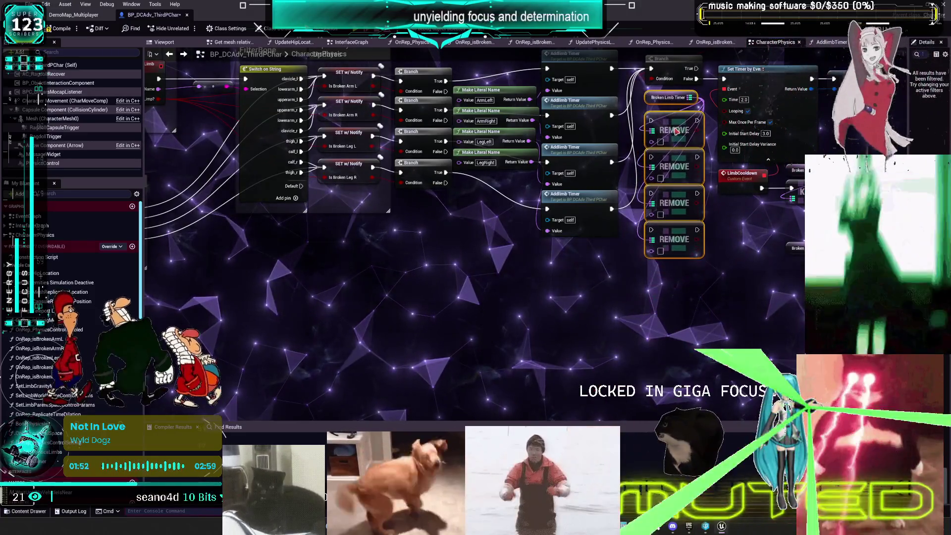
- Feed the ArmRight limb name and the second and third Branch False outputs into the REMOVE nodes, then deselect
{"action": "left_click_drag", "start_coordinate": [676, 130], "coordinate": [660, 251]}
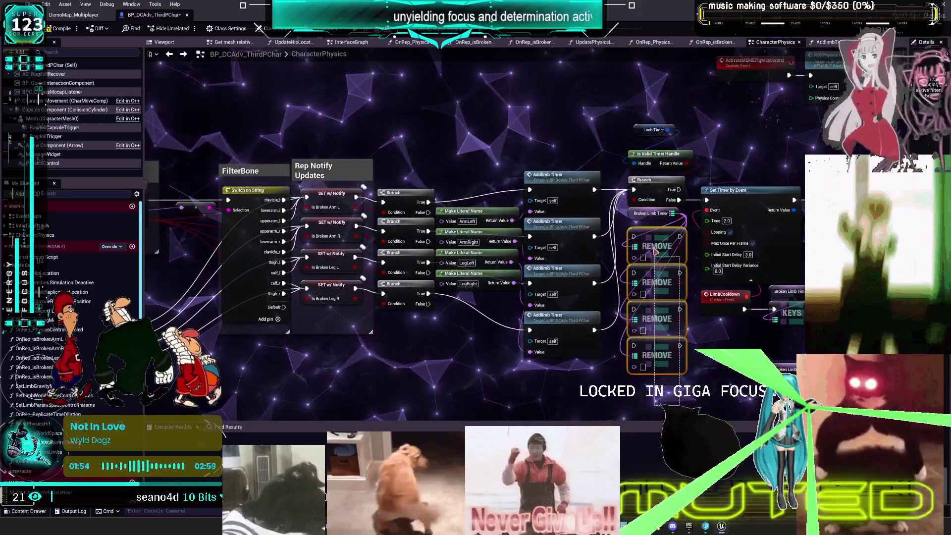
{"action": "scroll", "coordinate": [540, 228], "scroll_direction": "up", "scroll_amount": 1}
{"action": "left_click_drag", "start_coordinate": [540, 228], "coordinate": [496, 212]}
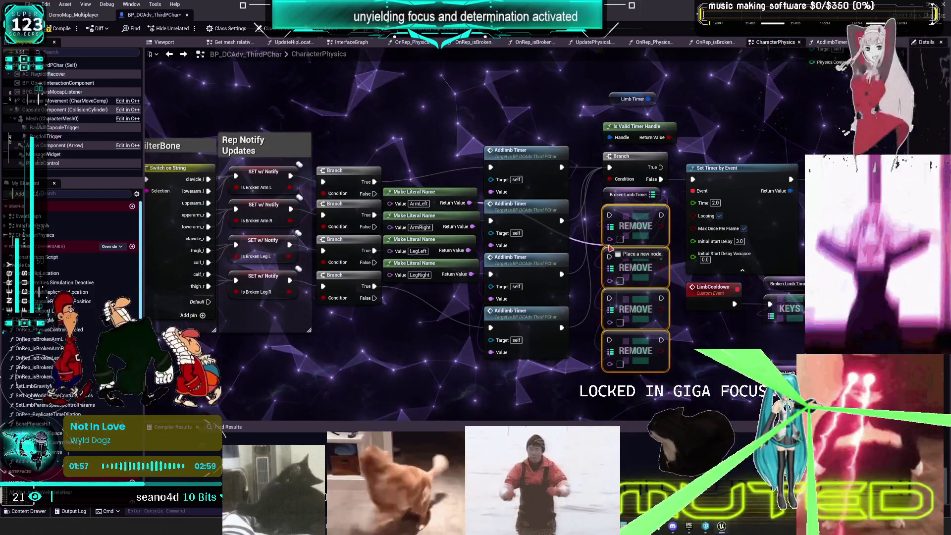
{"action": "mouse_move", "coordinate": [470, 227]}
{"action": "left_mouse_down"}
{"action": "mouse_move", "coordinate": [614, 323]}
{"action": "mouse_move", "coordinate": [609, 340]}
{"action": "left_mouse_up"}
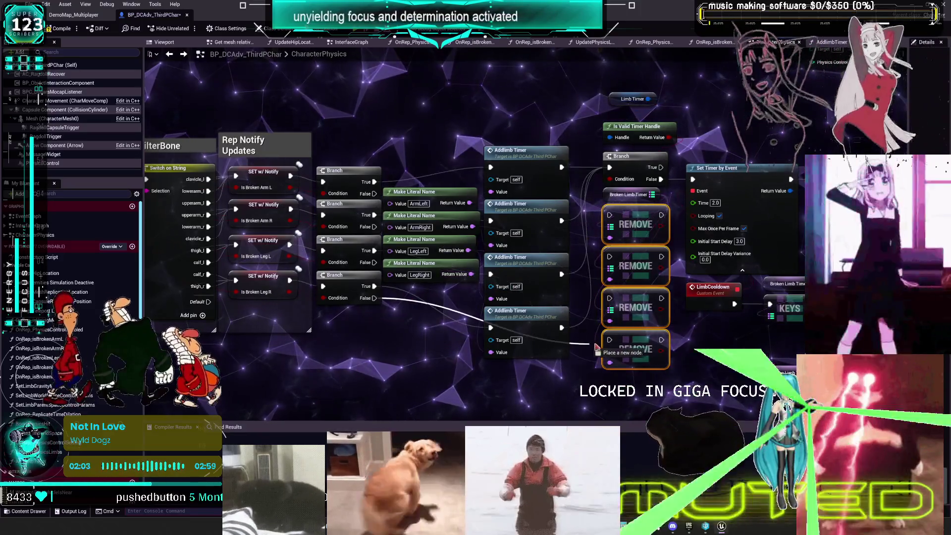
{"action": "left_click_drag", "start_coordinate": [378, 263], "coordinate": [610, 298]}
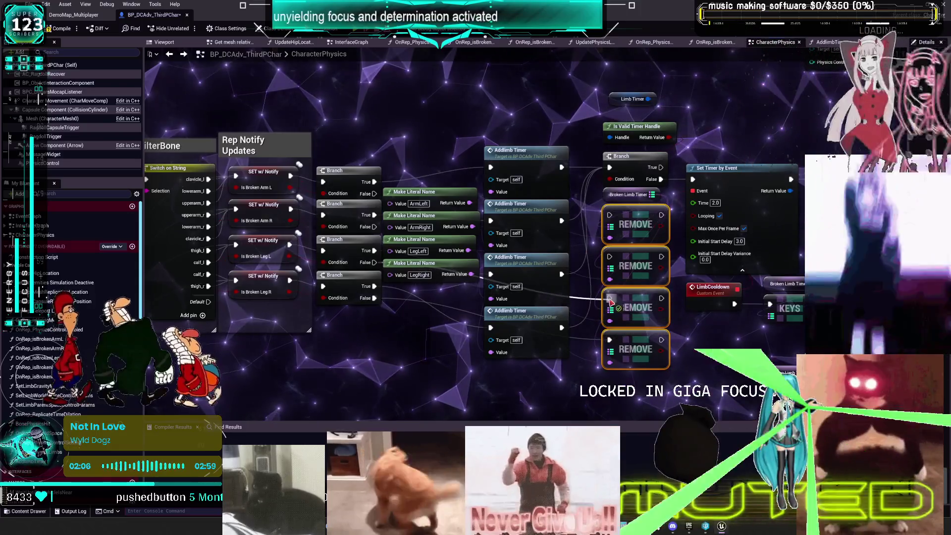
{"action": "mouse_move", "coordinate": [374, 226]}
{"action": "left_mouse_down"}
{"action": "mouse_move", "coordinate": [599, 268]}
{"action": "mouse_move", "coordinate": [610, 257]}
{"action": "mouse_move", "coordinate": [570, 234]}
{"action": "mouse_move", "coordinate": [610, 215]}
{"action": "left_mouse_up"}
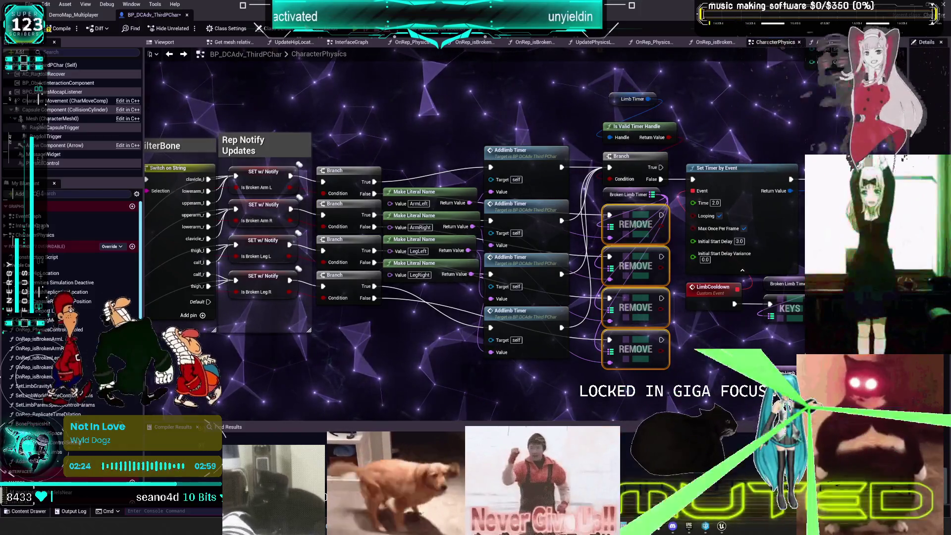
{"action": "left_click", "coordinate": [709, 367]}
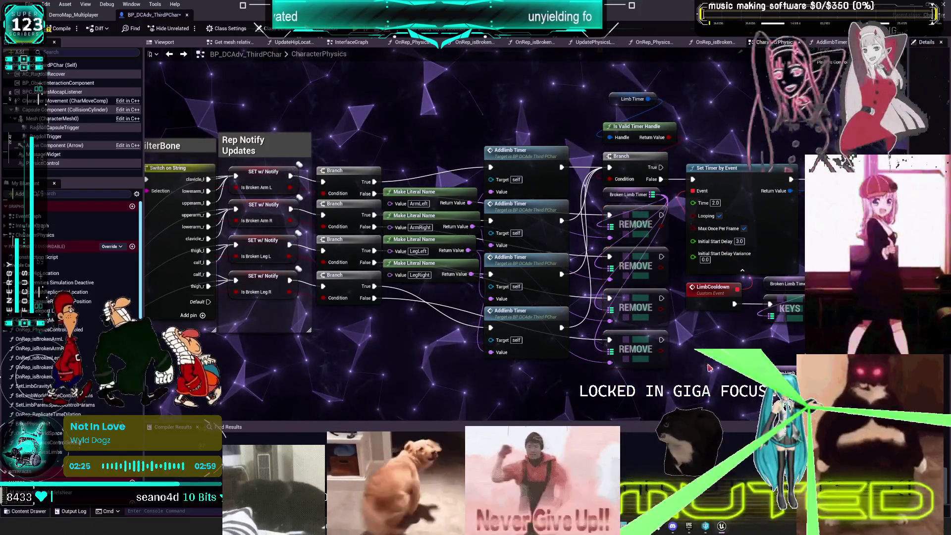
{"action": "left_click_drag", "start_coordinate": [710, 368], "coordinate": [665, 364]}
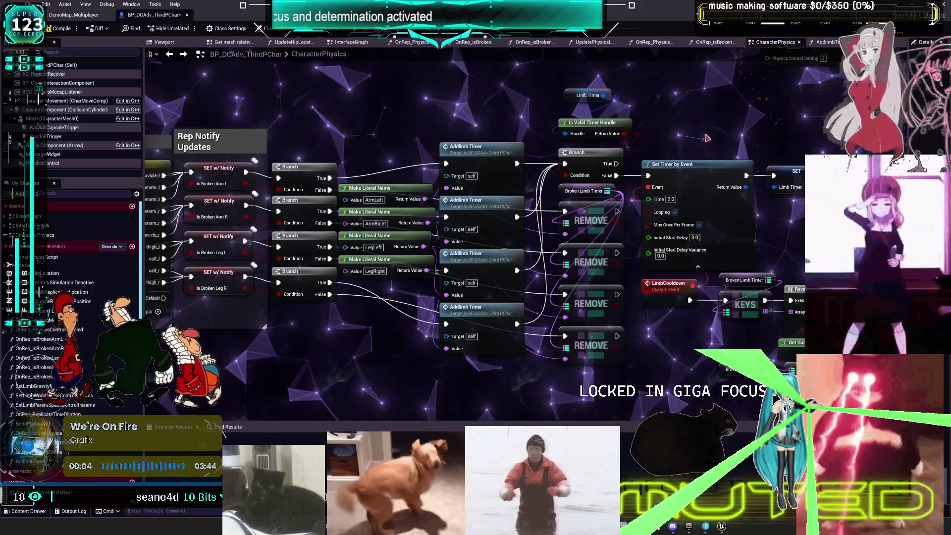
{"action": "left_click_drag", "start_coordinate": [627, 148], "coordinate": [612, 173]}
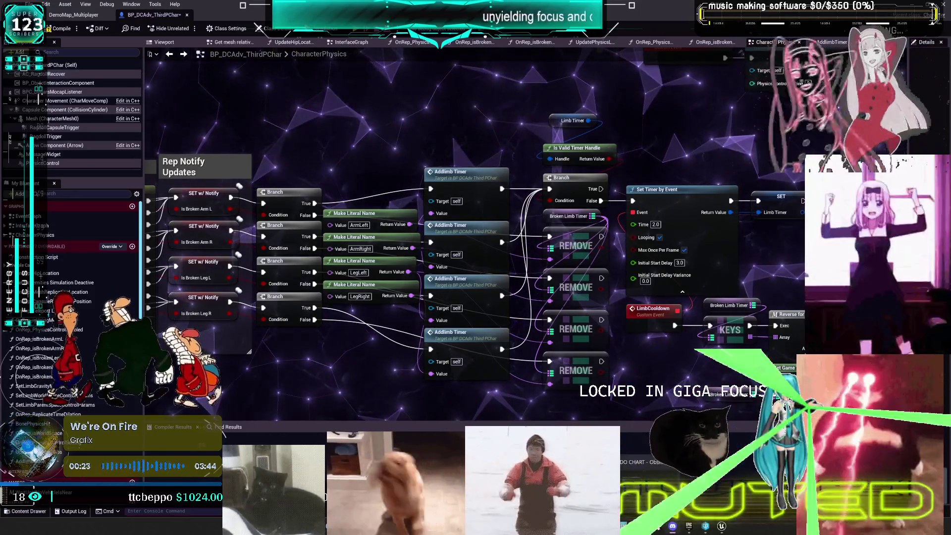
{"action": "key", "text": "alt+Tab"}
- Snip a screenshot of the top portion of the TO DO CHART canvas
{"action": "left_click_drag", "start_coordinate": [431, 279], "coordinate": [452, 287]}
{"action": "key", "text": "super+shift+s"}
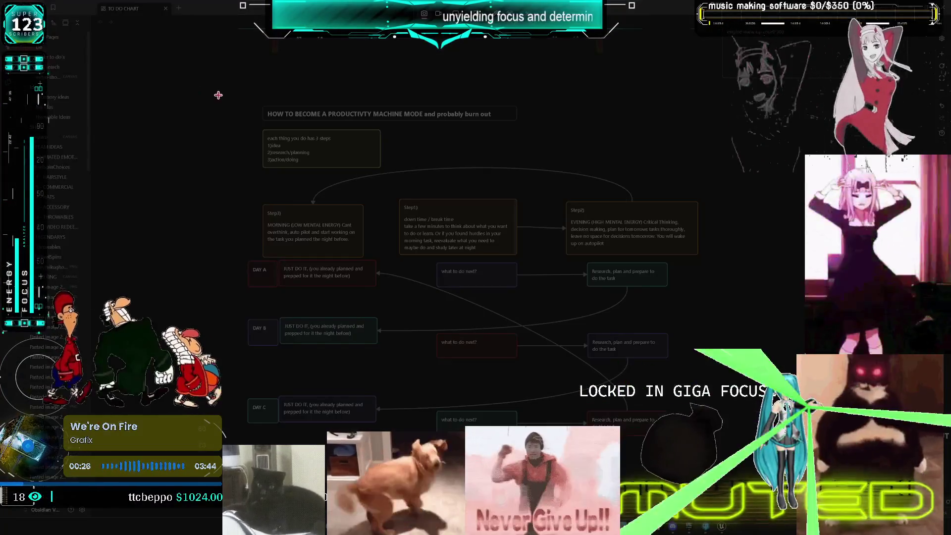
{"action": "mouse_move", "coordinate": [229, 98]}
{"action": "left_mouse_down"}
{"action": "mouse_move", "coordinate": [599, 427]}
{"action": "mouse_move", "coordinate": [682, 309]}
{"action": "mouse_move", "coordinate": [709, 309]}
{"action": "left_mouse_up"}
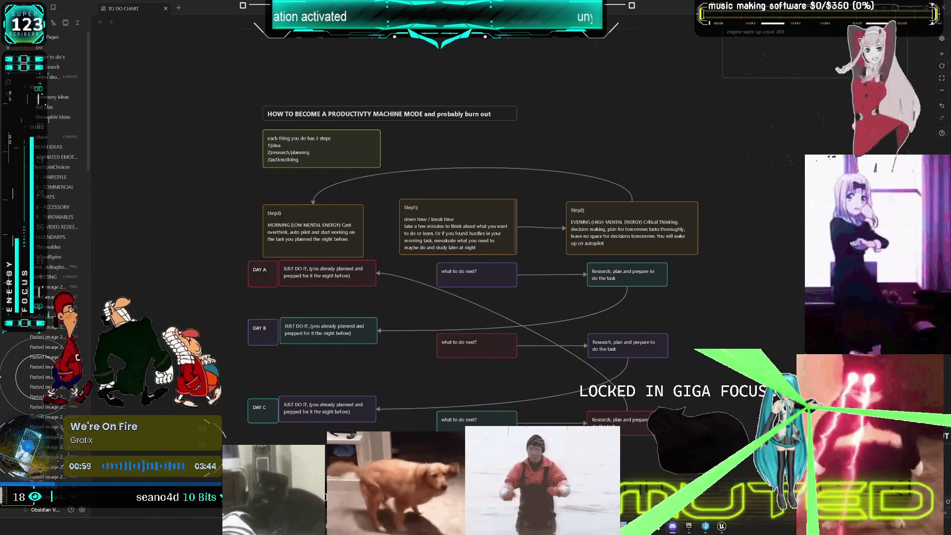
- Add a period and line break after 'each thing you do has 3 steps', discarding the extra sentence
{"action": "left_click", "coordinate": [341, 144]}
{"action": "double_click", "coordinate": [341, 143]}
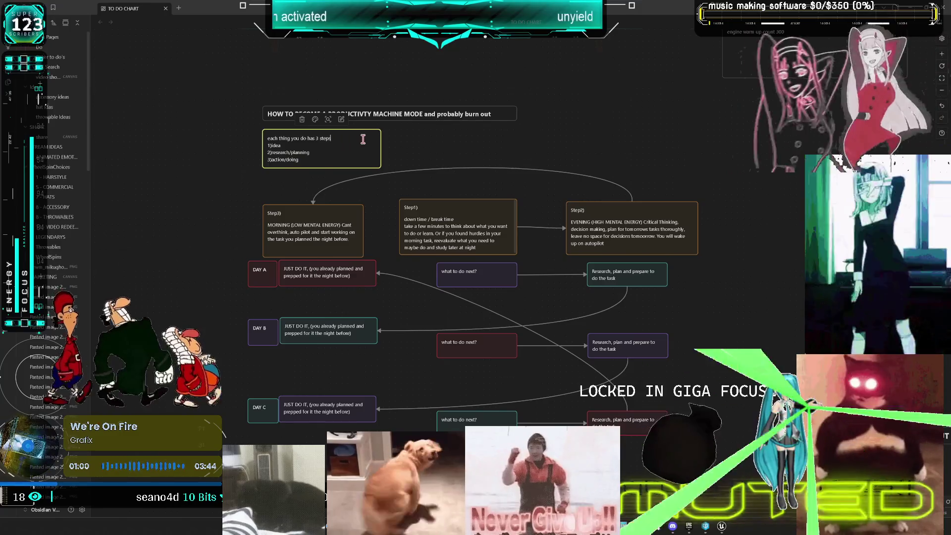
{"action": "type", "text": ". "}
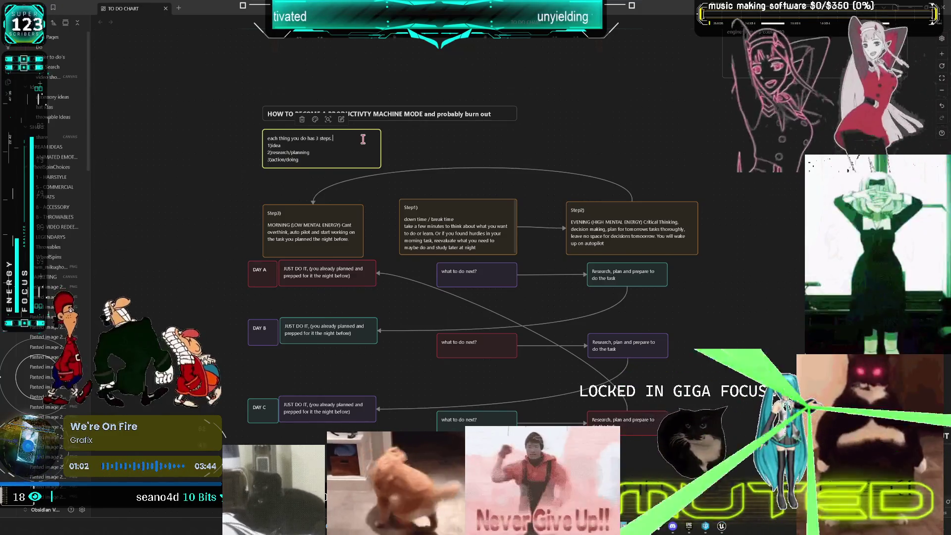
{"action": "type", "text": "You can d"}
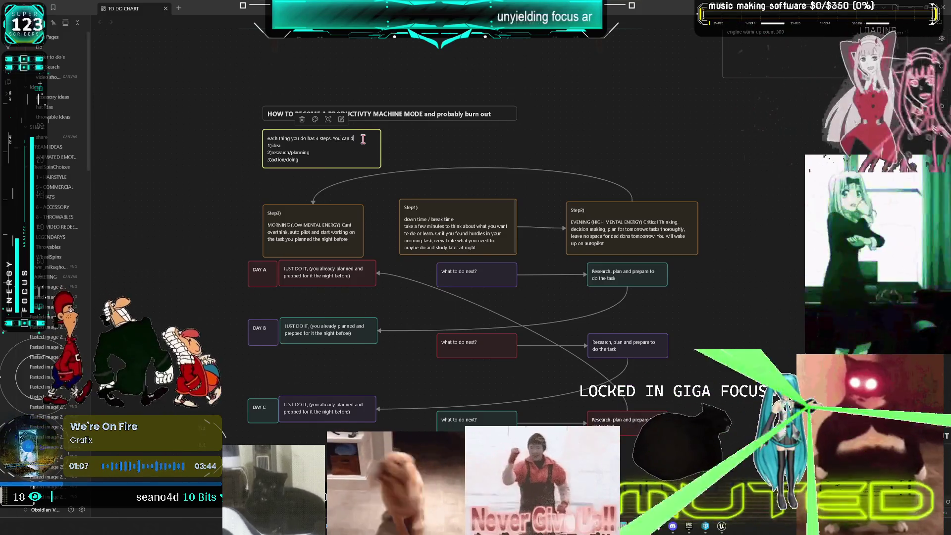
{"action": "key", "text": "BackSpace"}
{"action": "key", "text": "BackSpace"}
{"action": "key", "text": "BackSpace"}
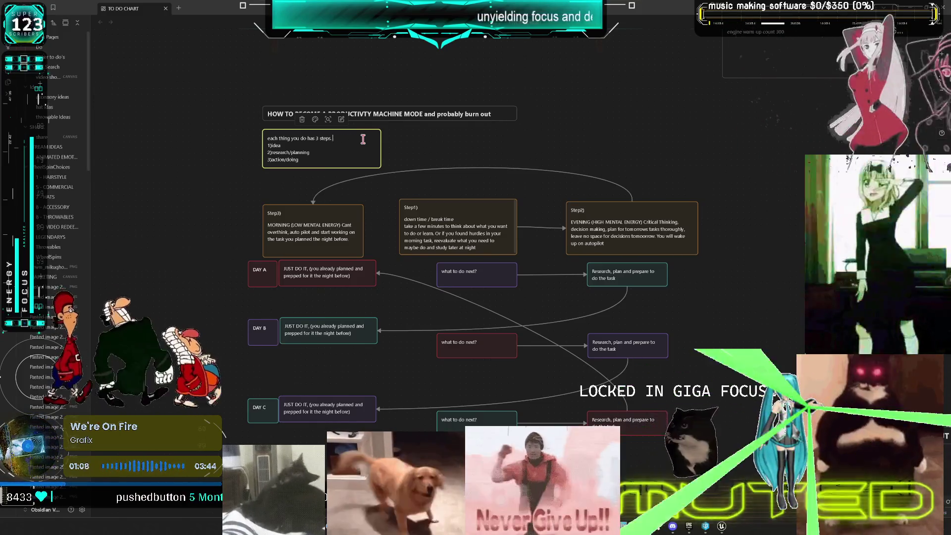
{"action": "key", "text": "Return"}
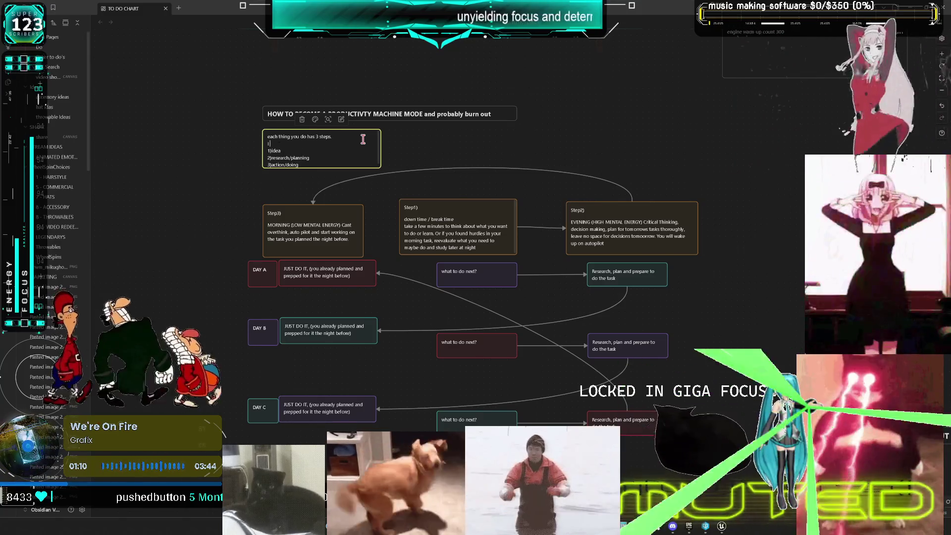
{"action": "type", "text": "do each st"}
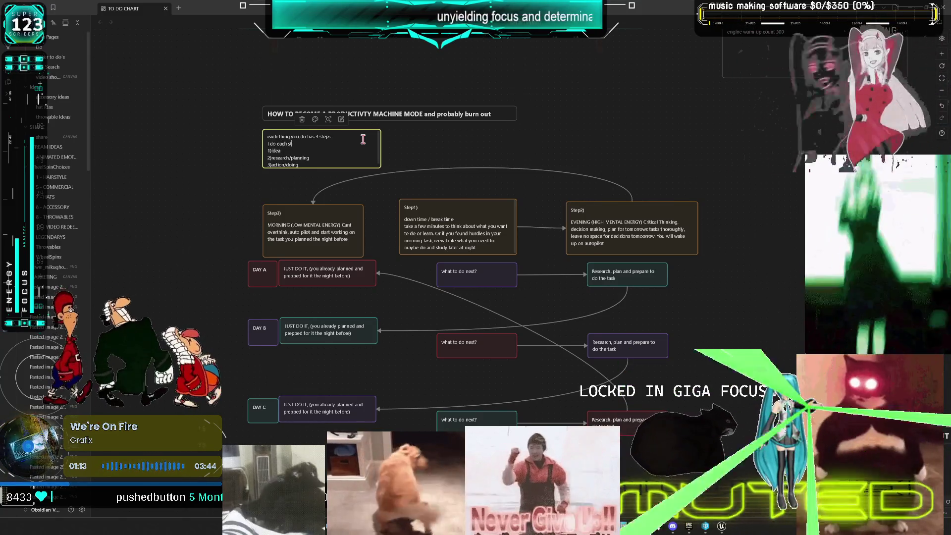
{"action": "type", "text": "ep each day"}
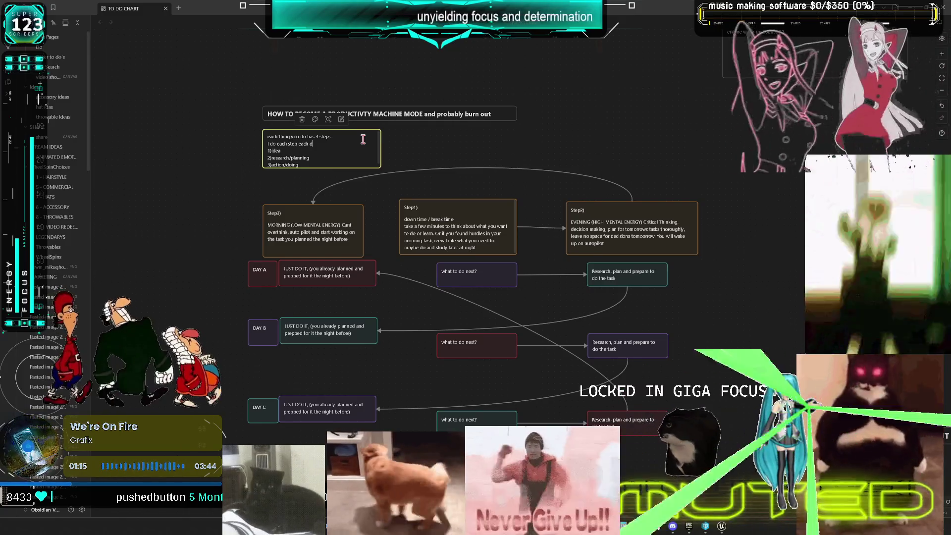
{"action": "type", "text": " and"}
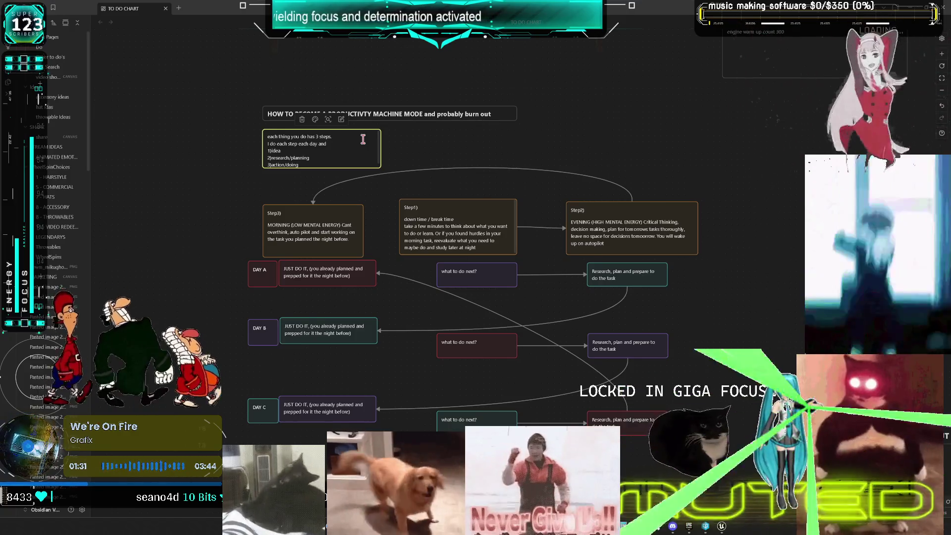
{"action": "left_click_drag", "start_coordinate": [363, 143], "coordinate": [249, 148]}
{"action": "key", "text": "BackSpace"}
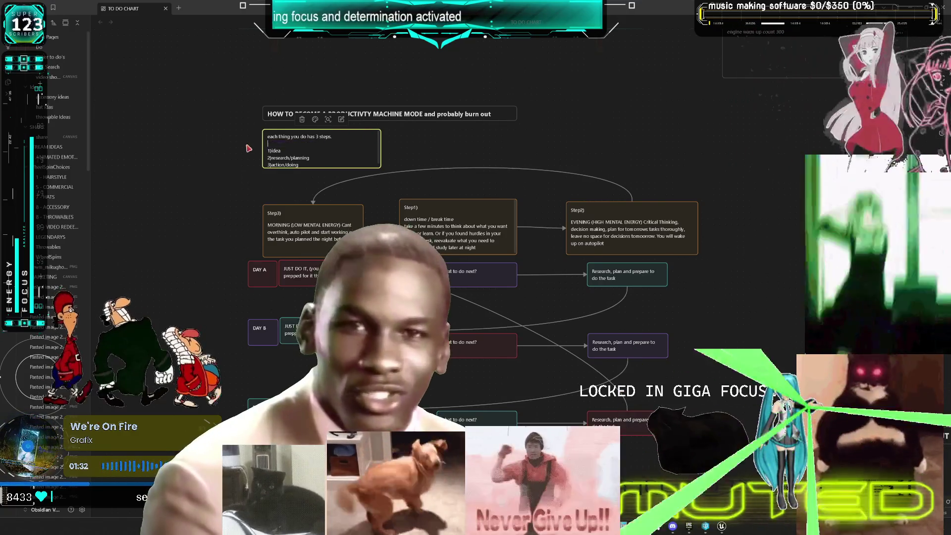
- Finish editing the top card and return to the Unreal Engine editor
{"action": "left_click", "coordinate": [192, 148]}
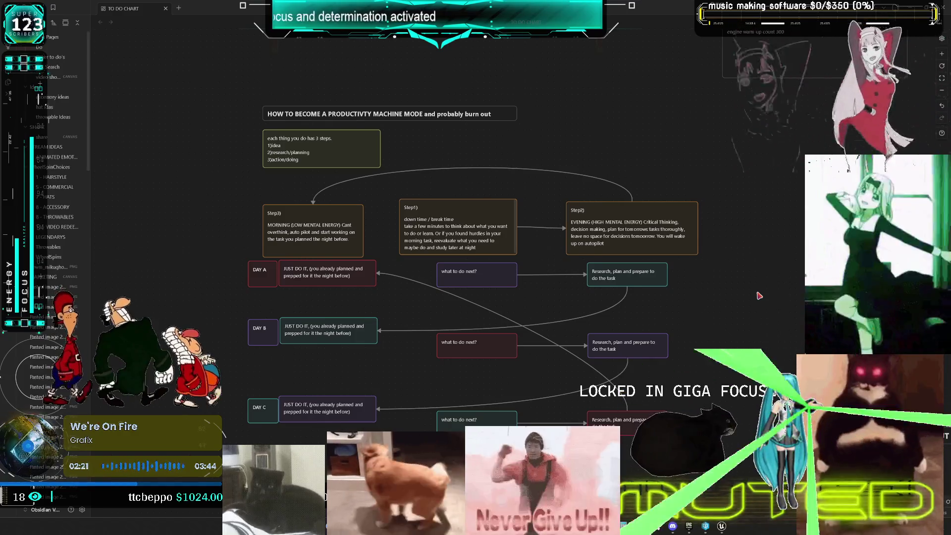
{"action": "key", "text": "alt+Tab"}
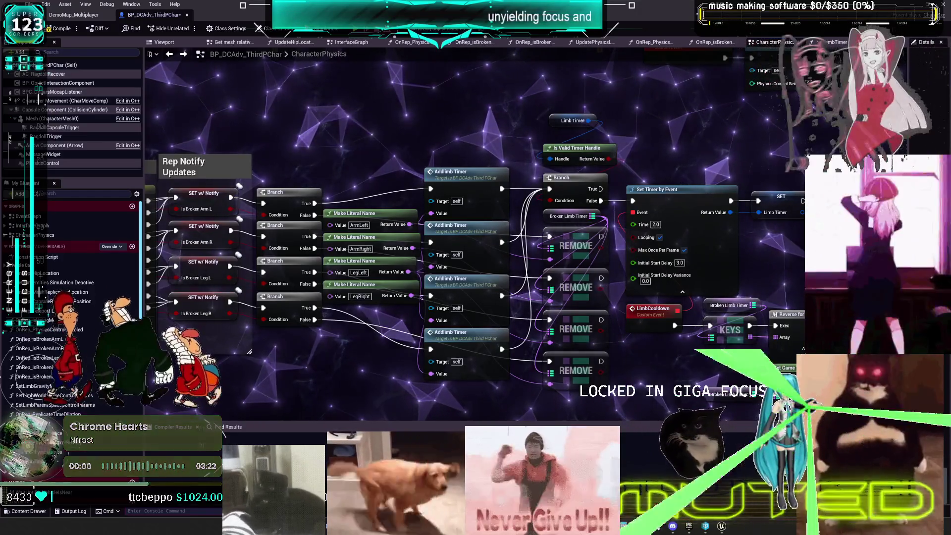
- Zoom out on the CharacterPhysics graph
{"action": "scroll", "coordinate": [424, 165], "scroll_direction": "down", "scroll_amount": 2}
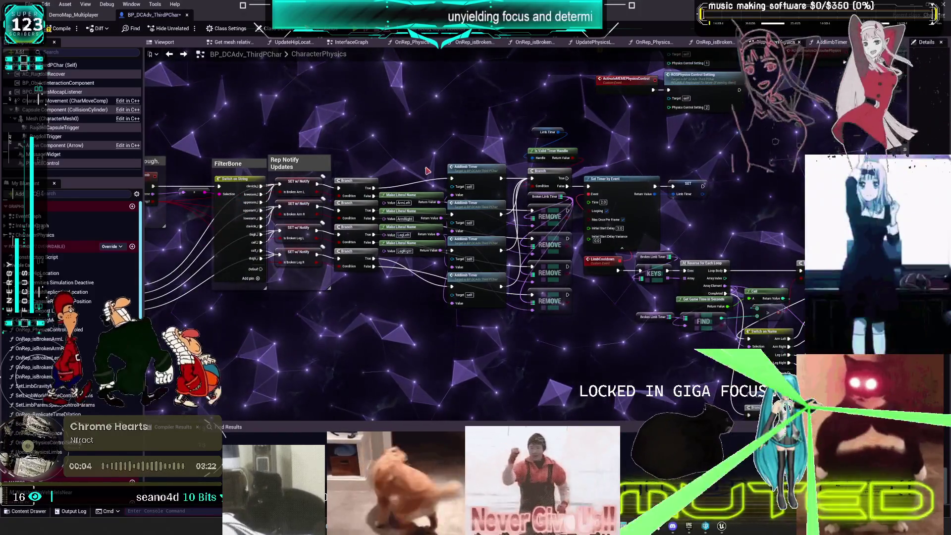
- Save the Blueprint with the Addlimb Timer, FilterBone and Switch on String nodes in view
{"action": "left_click_drag", "start_coordinate": [300, 150], "coordinate": [588, 170]}
{"action": "scroll", "coordinate": [472, 174], "scroll_direction": "up", "scroll_amount": 3}
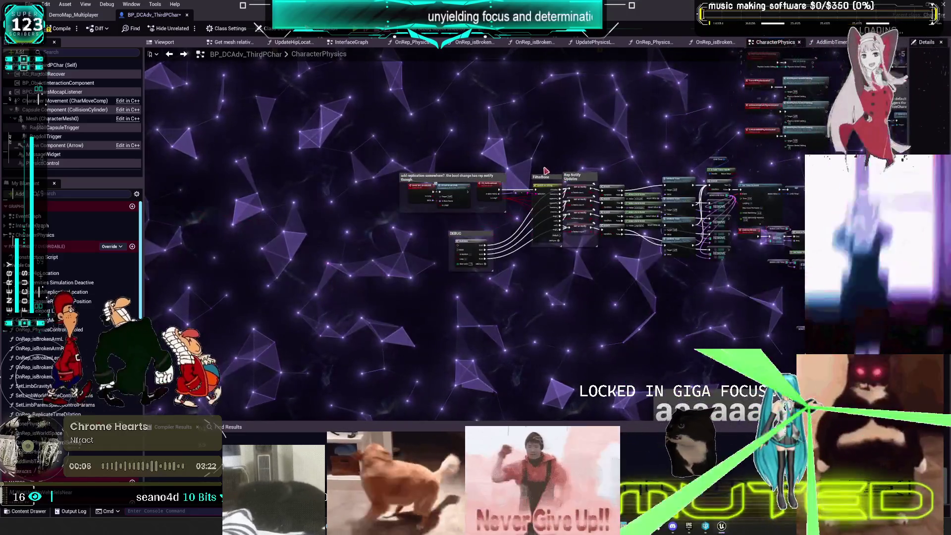
{"action": "mouse_move", "coordinate": [472, 175]}
{"action": "left_mouse_down"}
{"action": "mouse_move", "coordinate": [311, 166]}
{"action": "mouse_move", "coordinate": [183, 48]}
{"action": "left_mouse_up"}
{"action": "key", "text": "ctrl+s"}
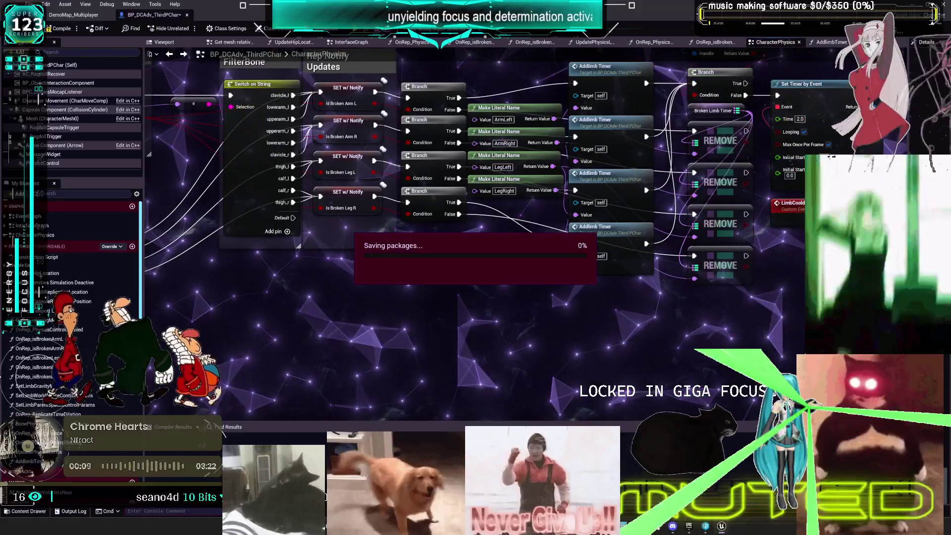
{"action": "mouse_move", "coordinate": [678, 104]}
{"action": "left_mouse_down"}
{"action": "mouse_move", "coordinate": [530, 149]}
{"action": "mouse_move", "coordinate": [587, 202]}
{"action": "left_mouse_up"}
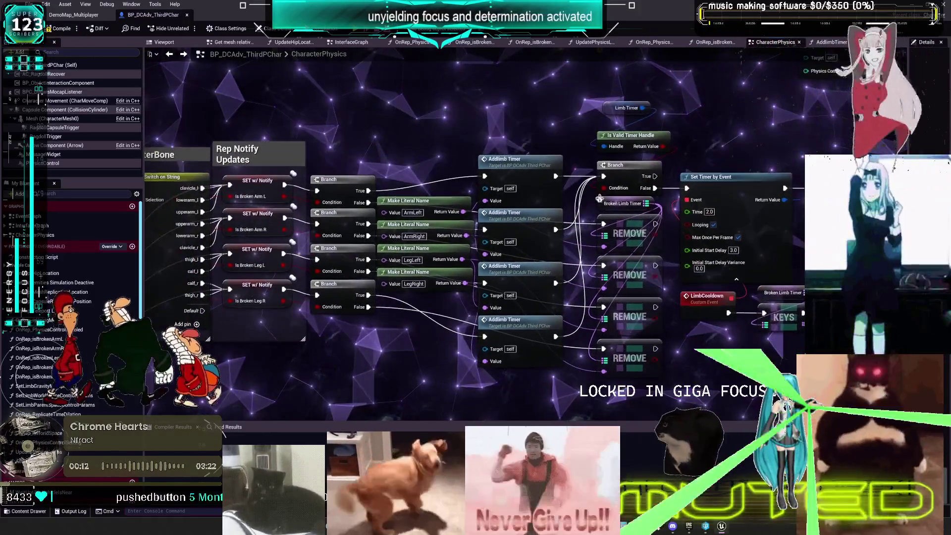
{"action": "mouse_move", "coordinate": [418, 121]}
{"action": "left_mouse_down"}
{"action": "mouse_move", "coordinate": [439, 127]}
{"action": "mouse_move", "coordinate": [558, 419]}
{"action": "left_mouse_up"}
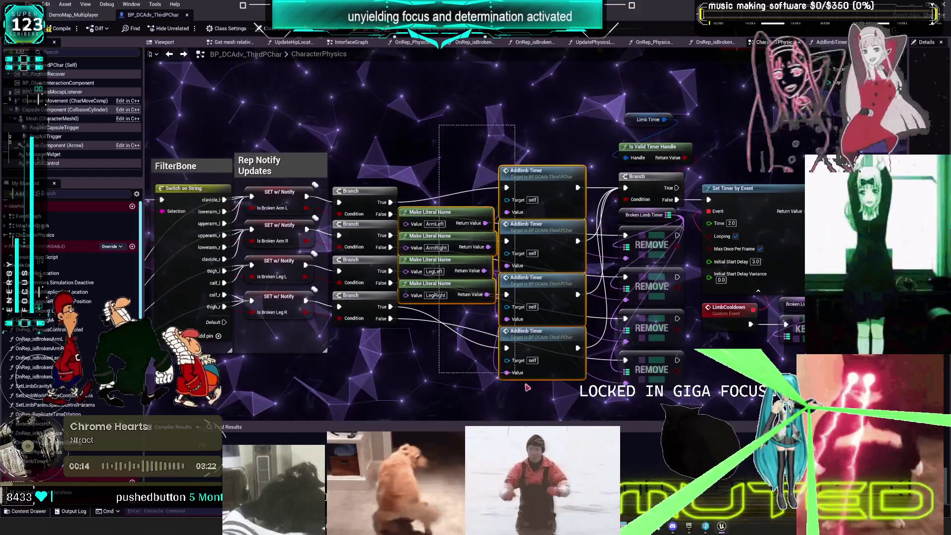
- Wrap the Addlimb Timer nodes in an 'Add to Cooldown Timer Map' comment, widened to one line
{"action": "key", "text": "c"}
{"action": "type", "text": "Add to"}
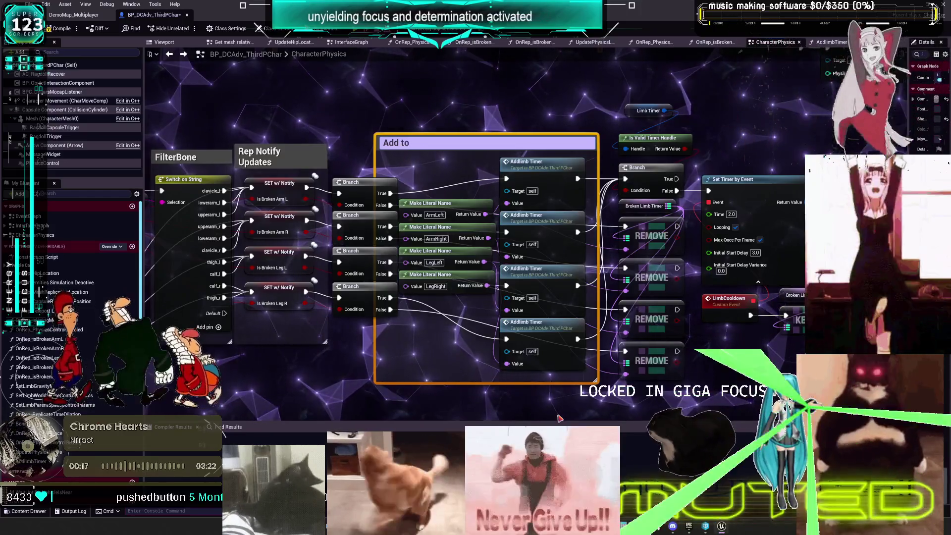
{"action": "type", "text": "M"}
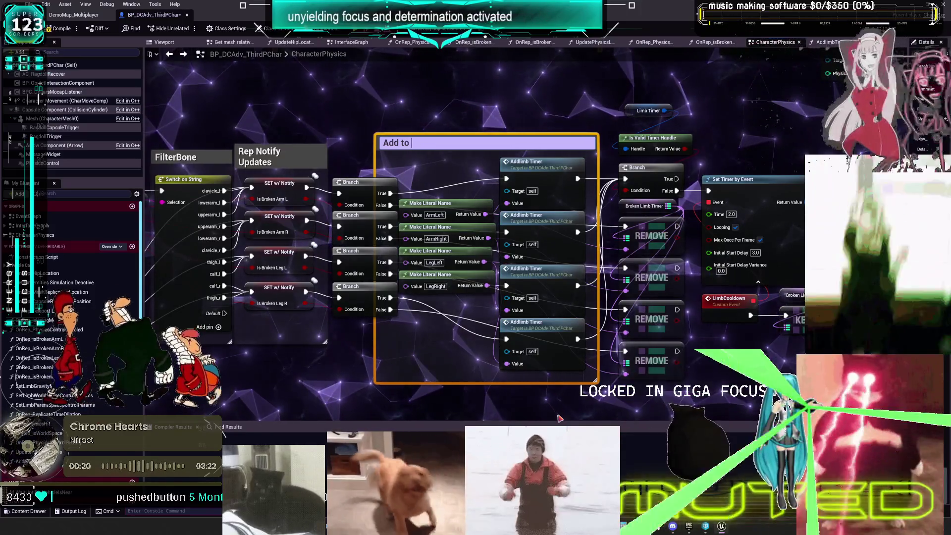
{"action": "type", "text": "Cooldown"}
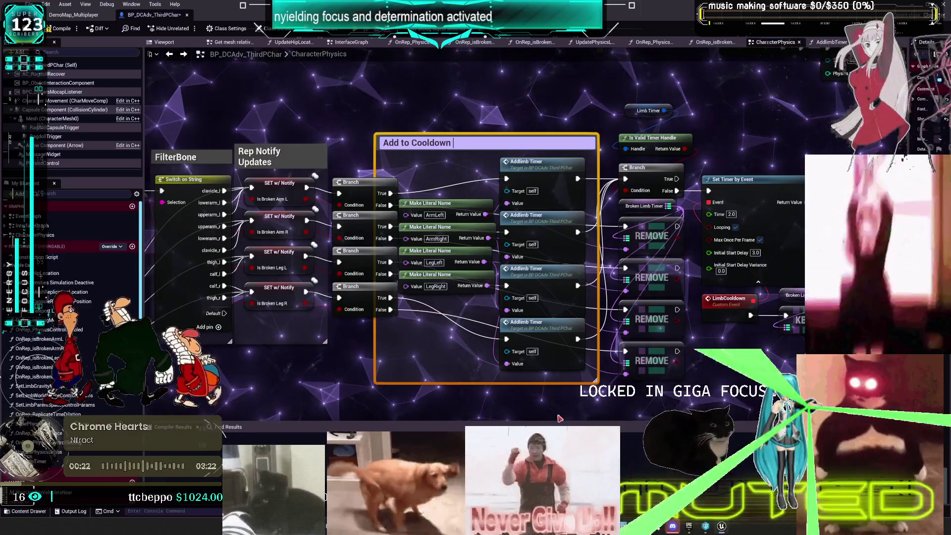
{"action": "type", "text": "Timer Map"}
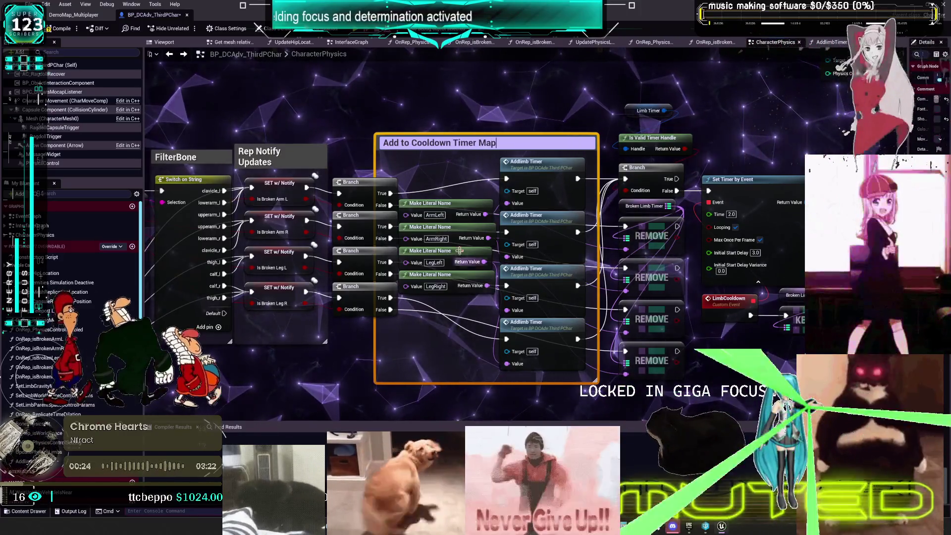
{"action": "left_click", "coordinate": [559, 418]}
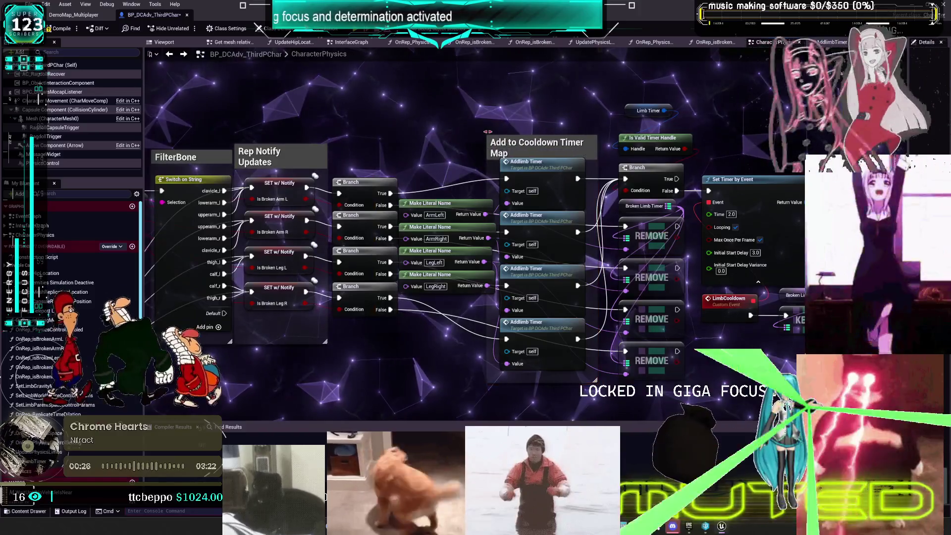
{"action": "mouse_move", "coordinate": [487, 142]}
{"action": "left_mouse_down"}
{"action": "mouse_move", "coordinate": [436, 141]}
{"action": "mouse_move", "coordinate": [361, 109]}
{"action": "mouse_move", "coordinate": [349, 79]}
{"action": "left_mouse_up"}
- Enclose the four REMOVE nodes and Broken Limb Timer in a 'Remove From Cooldown Map' comment
{"action": "mouse_move", "coordinate": [546, 349]}
{"action": "left_mouse_down"}
{"action": "mouse_move", "coordinate": [518, 238]}
{"action": "mouse_move", "coordinate": [517, 148]}
{"action": "mouse_move", "coordinate": [520, 292]}
{"action": "mouse_move", "coordinate": [545, 168]}
{"action": "mouse_move", "coordinate": [585, 195]}
{"action": "left_mouse_up"}
{"action": "type", "text": "c"}
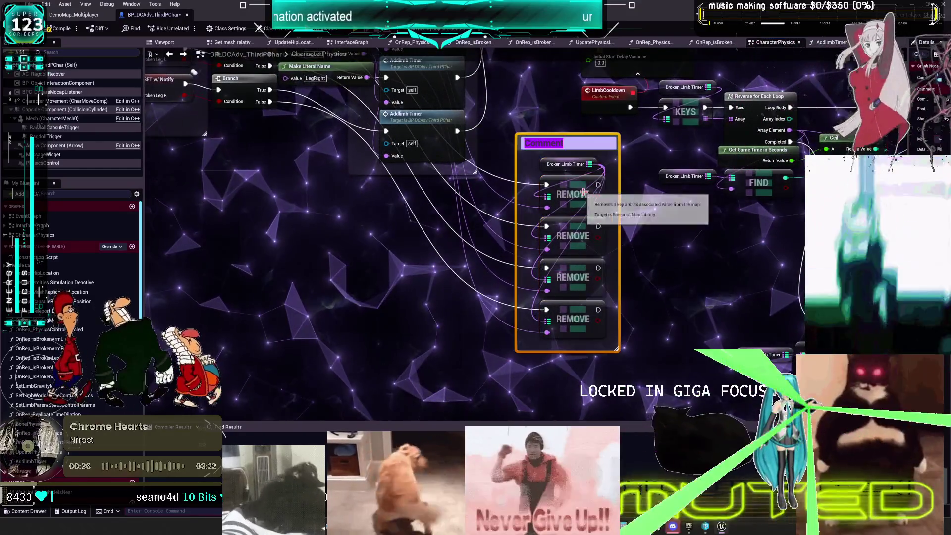
{"action": "type", "text": "Remove"}
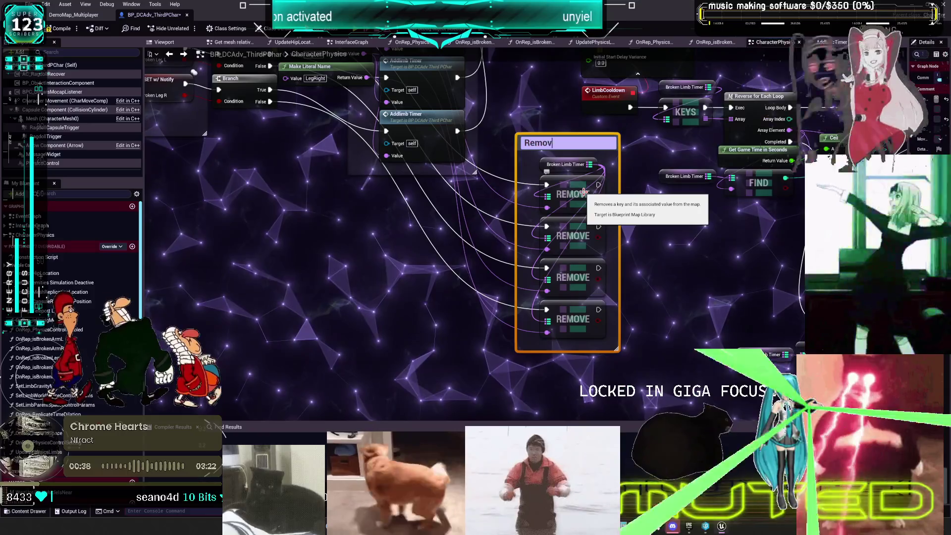
{"action": "type", "text": " From Cooldow"}
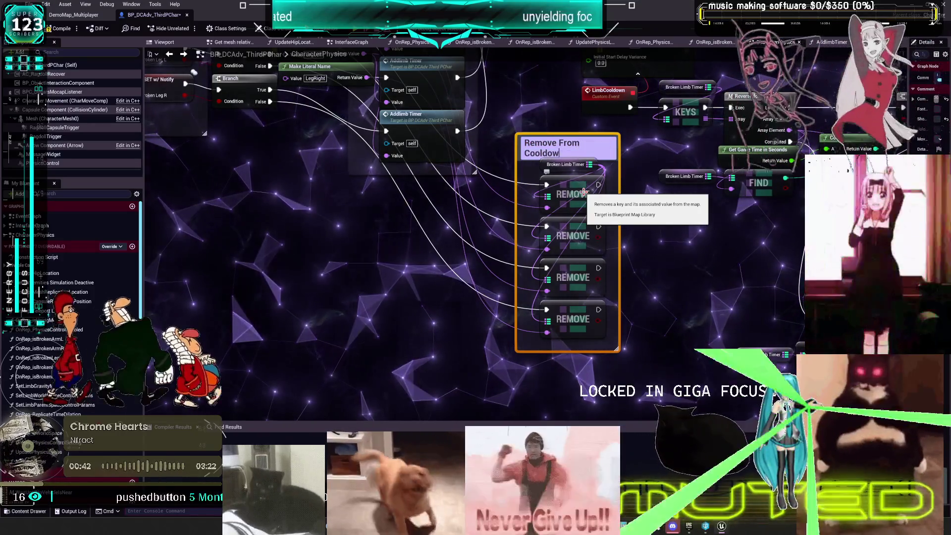
{"action": "type", "text": "n Map"}
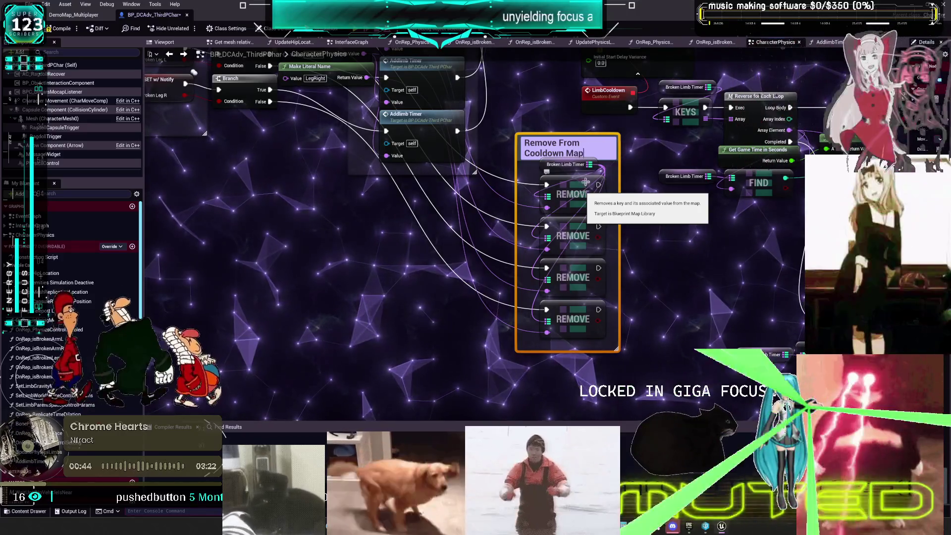
{"action": "mouse_move", "coordinate": [567, 146]}
{"action": "left_mouse_down"}
{"action": "mouse_move", "coordinate": [591, 216]}
{"action": "mouse_move", "coordinate": [760, 262]}
{"action": "mouse_move", "coordinate": [568, 280]}
{"action": "mouse_move", "coordinate": [625, 286]}
{"action": "mouse_move", "coordinate": [658, 310]}
{"action": "left_mouse_up"}
- Shift the Set Timer by Event and LimbCooldown nodes left toward the cooldown map comments
{"action": "scroll", "coordinate": [591, 216], "scroll_direction": "down", "scroll_amount": 4}
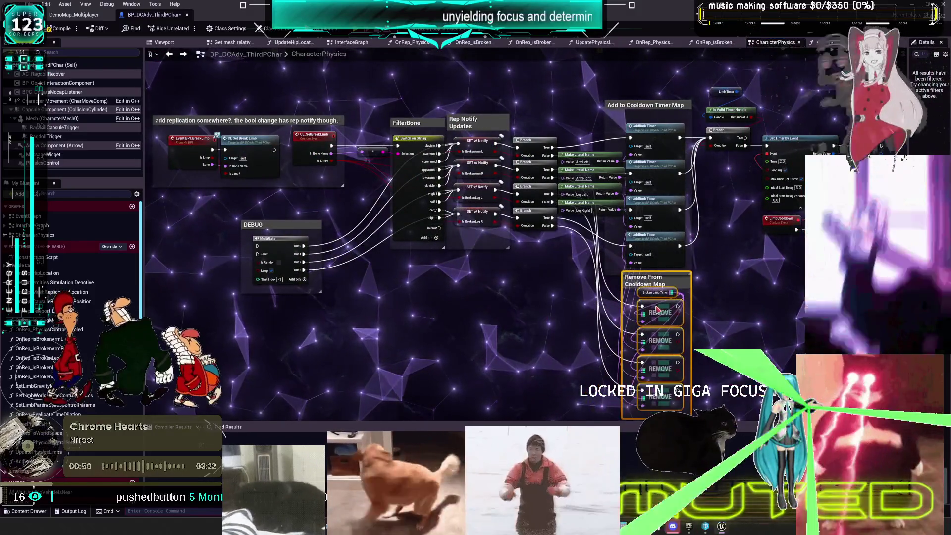
{"action": "mouse_move", "coordinate": [742, 262]}
{"action": "left_mouse_down"}
{"action": "mouse_move", "coordinate": [728, 272]}
{"action": "mouse_move", "coordinate": [610, 252]}
{"action": "left_mouse_up"}
{"action": "scroll", "coordinate": [716, 162], "scroll_direction": "up", "scroll_amount": 2}
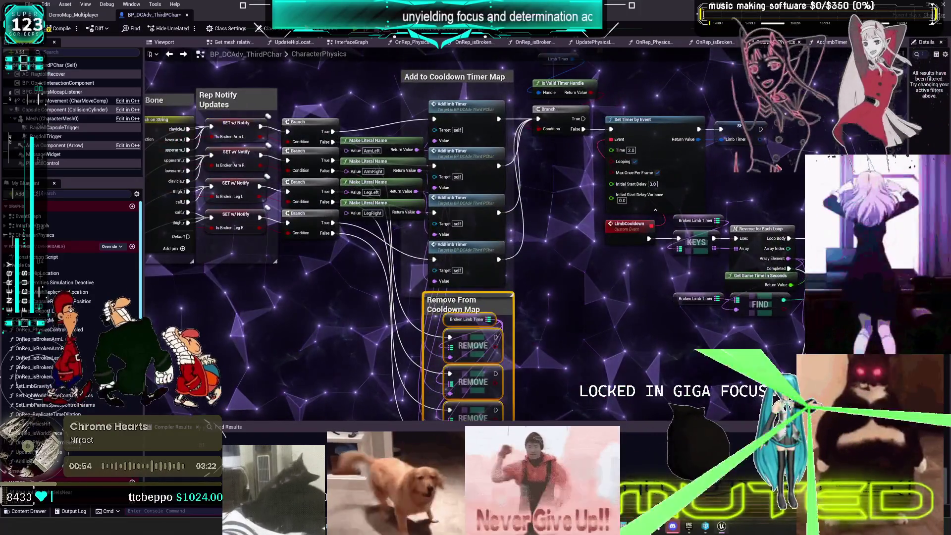
{"action": "scroll", "coordinate": [763, 183], "scroll_direction": "down", "scroll_amount": 2}
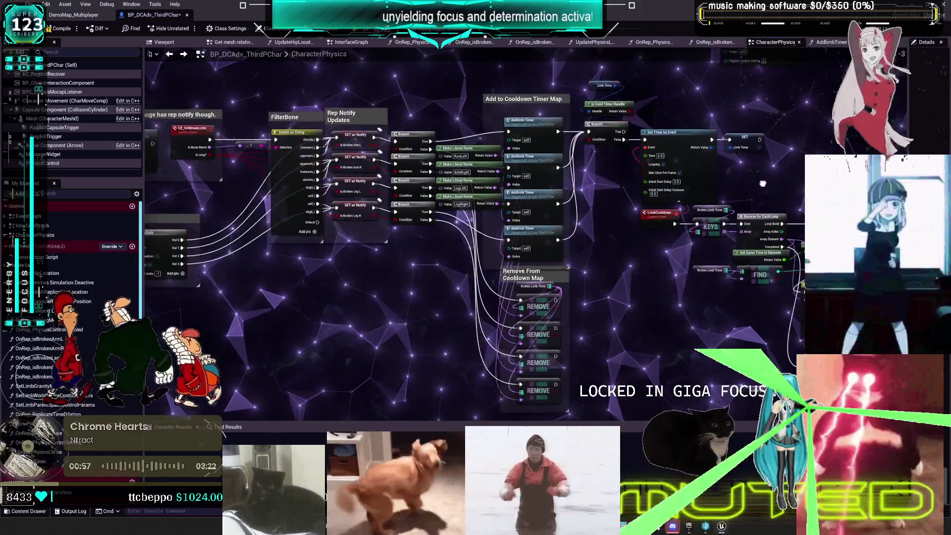
{"action": "scroll", "coordinate": [763, 183], "scroll_direction": "up", "scroll_amount": 3}
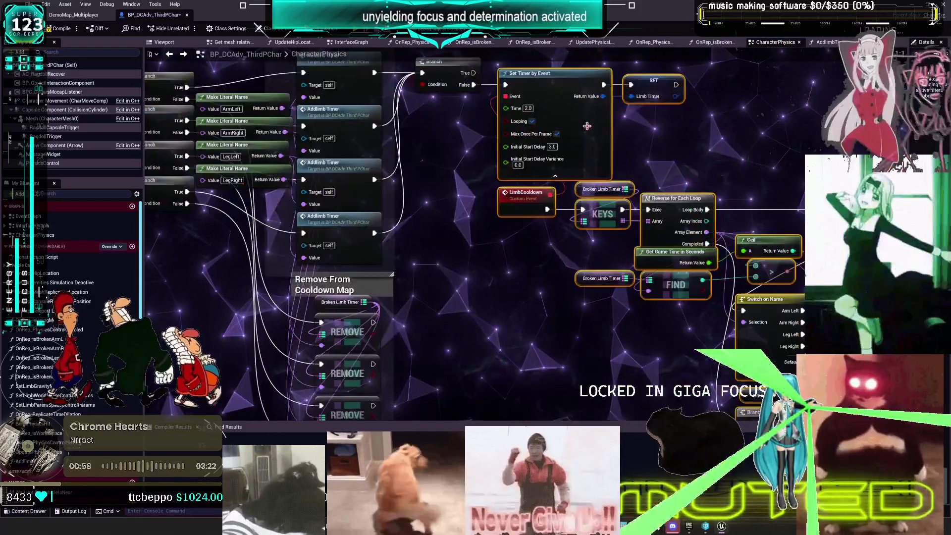
{"action": "mouse_move", "coordinate": [587, 126]}
{"action": "left_mouse_down"}
{"action": "mouse_move", "coordinate": [631, 170]}
{"action": "mouse_move", "coordinate": [575, 179]}
{"action": "mouse_move", "coordinate": [515, 162]}
{"action": "left_mouse_up"}
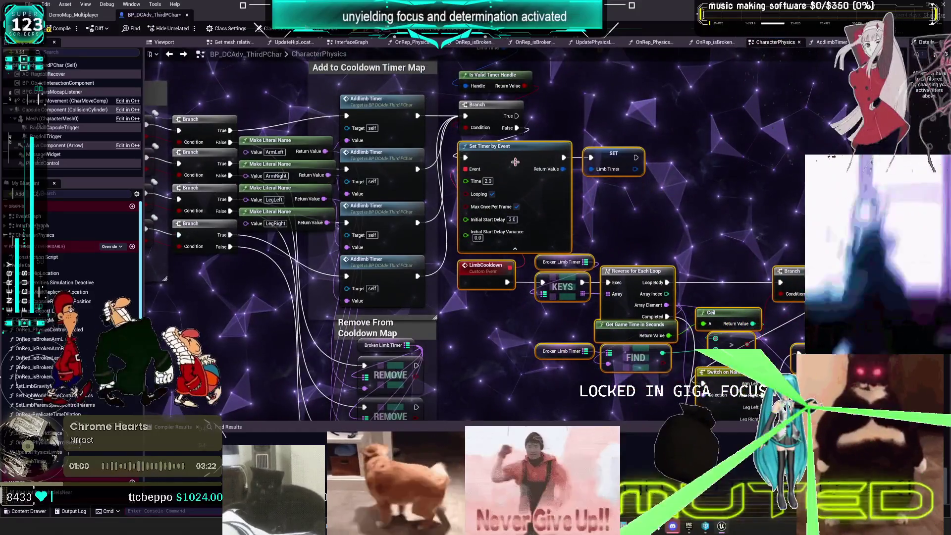
{"action": "left_click", "coordinate": [594, 208]}
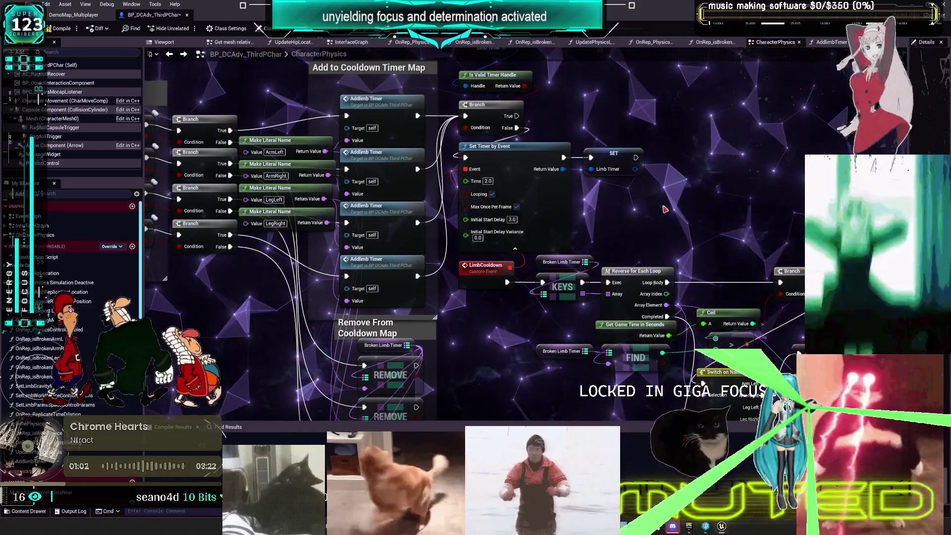
{"action": "left_click_drag", "start_coordinate": [622, 255], "coordinate": [606, 139]}
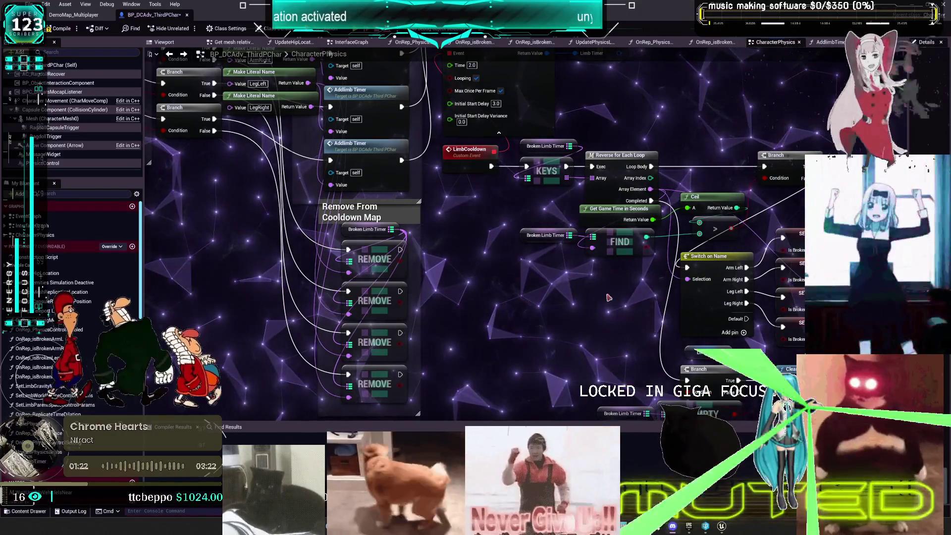
- Pan to the SET w/ Notify nodes and trial-select the timer and limb node groups
{"action": "left_click_drag", "start_coordinate": [538, 262], "coordinate": [458, 224]}
{"action": "mouse_move", "coordinate": [641, 265]}
{"action": "left_mouse_down"}
{"action": "mouse_move", "coordinate": [652, 289]}
{"action": "mouse_move", "coordinate": [643, 190]}
{"action": "left_mouse_up"}
{"action": "mouse_move", "coordinate": [777, 334]}
{"action": "left_mouse_down"}
{"action": "mouse_move", "coordinate": [557, 241]}
{"action": "mouse_move", "coordinate": [480, 103]}
{"action": "left_mouse_up"}
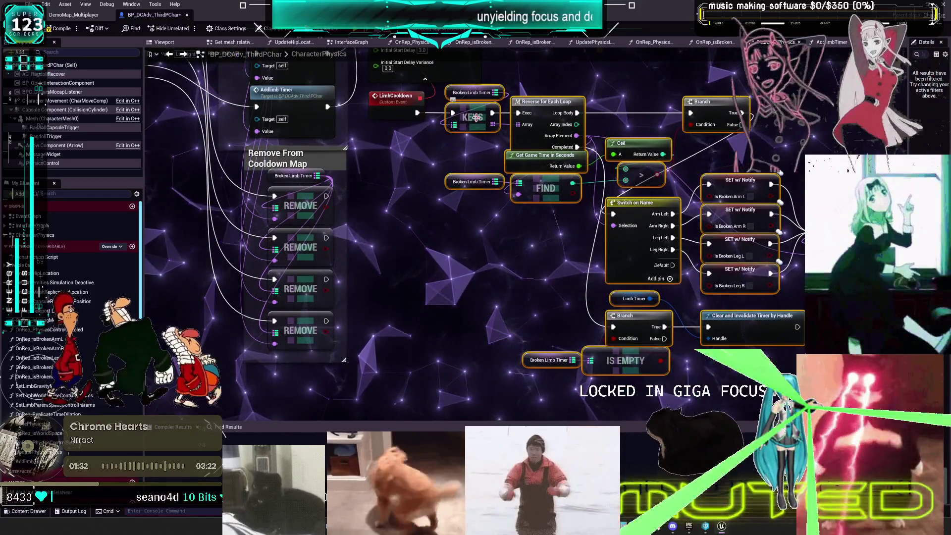
{"action": "left_click", "coordinate": [590, 101]}
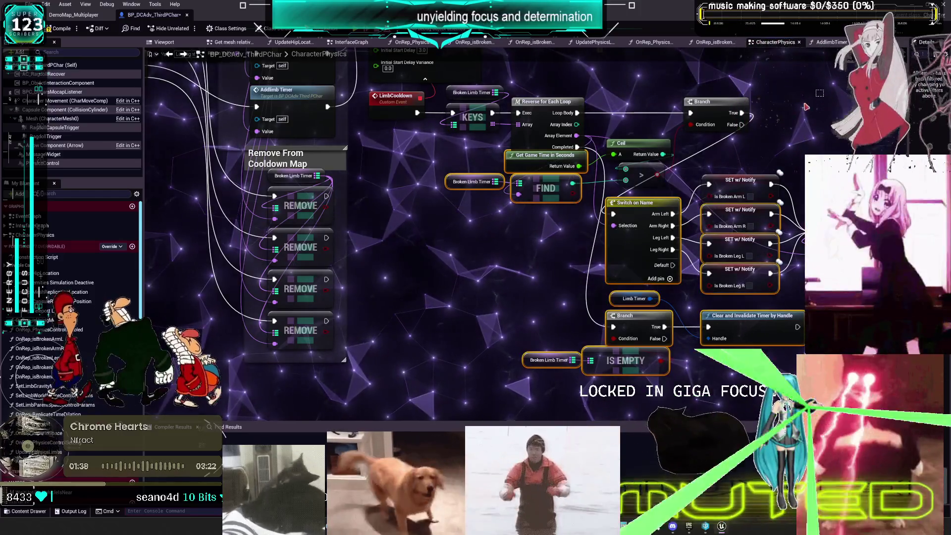
{"action": "left_click_drag", "start_coordinate": [661, 217], "coordinate": [642, 244]}
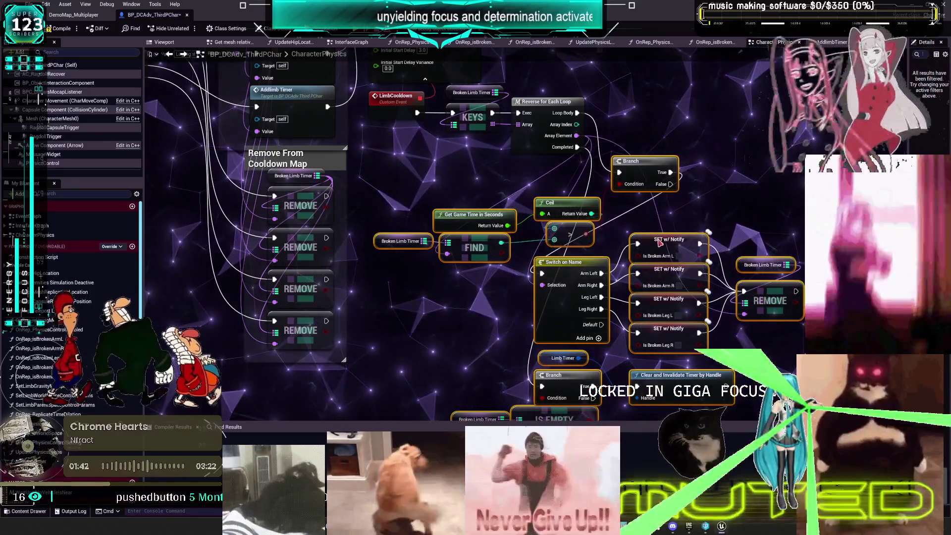
{"action": "left_click", "coordinate": [465, 303]}
- Line up the Broken Limb Timer getter above IS EMPTY beside the Branch and Clear Timer node
{"action": "right_click", "coordinate": [465, 302]}
{"action": "left_click_drag", "start_coordinate": [466, 302], "coordinate": [487, 252]}
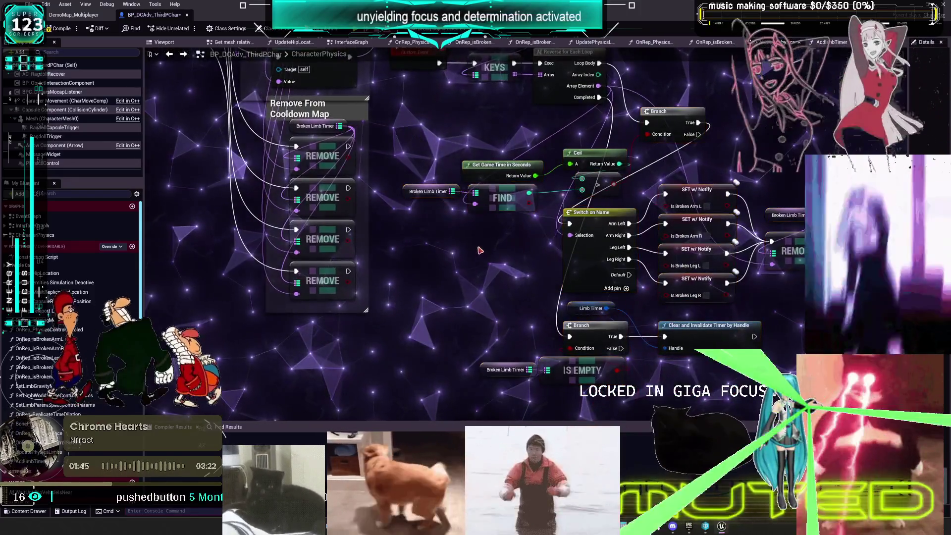
{"action": "left_click_drag", "start_coordinate": [412, 190], "coordinate": [420, 182]}
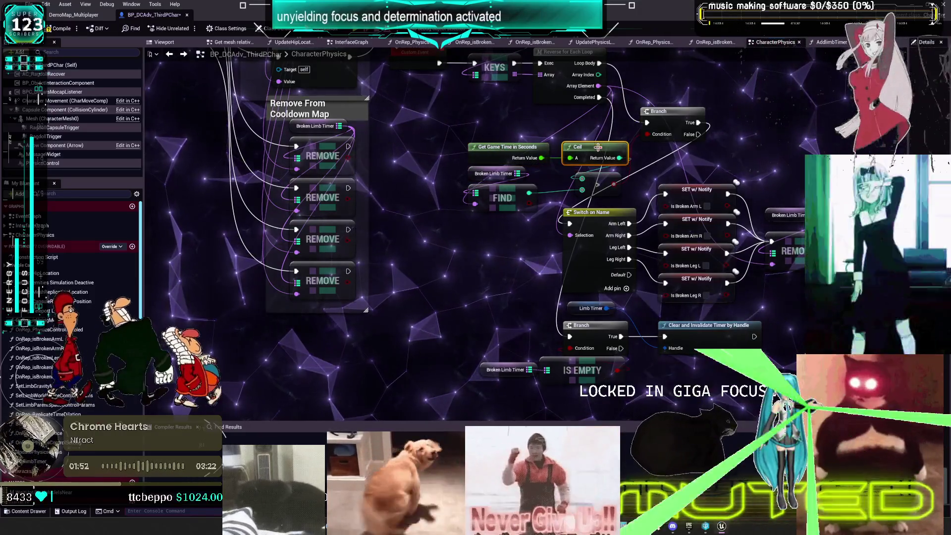
{"action": "left_click_drag", "start_coordinate": [599, 147], "coordinate": [594, 116]}
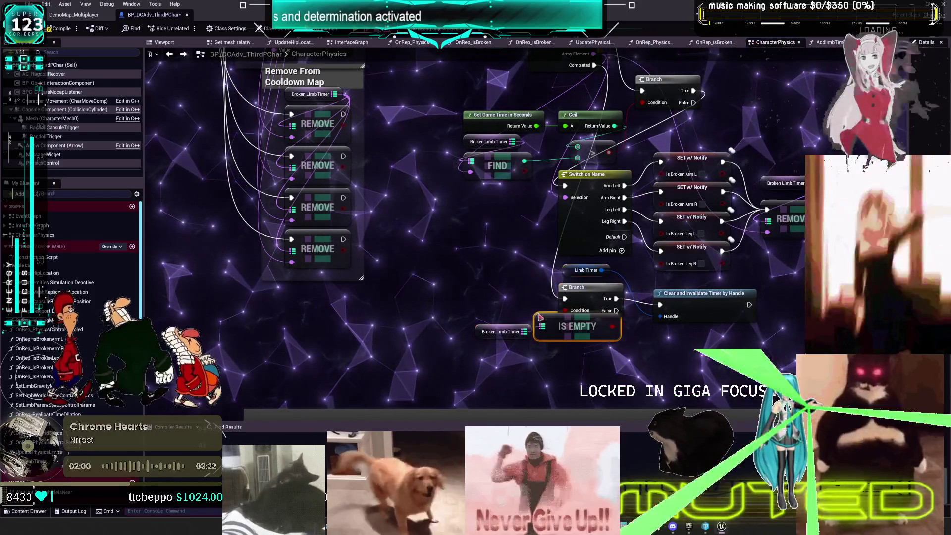
{"action": "mouse_move", "coordinate": [488, 333]}
{"action": "left_mouse_down"}
{"action": "mouse_move", "coordinate": [466, 278]}
{"action": "mouse_move", "coordinate": [493, 309]}
{"action": "left_mouse_up"}
{"action": "left_click", "coordinate": [493, 303], "text": "ctrl"}
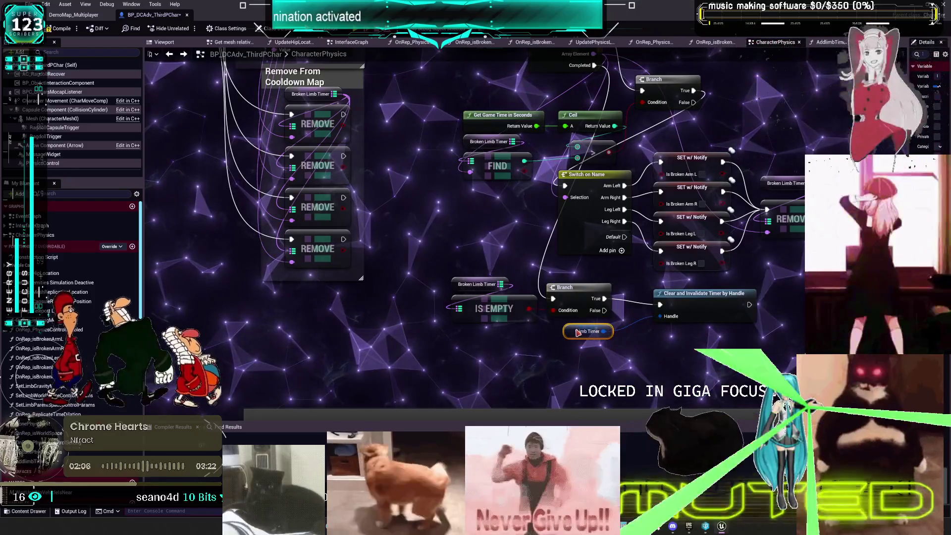
{"action": "left_click", "coordinate": [719, 302]}
{"action": "scroll", "coordinate": [718, 303], "scroll_direction": "down", "scroll_amount": 3}
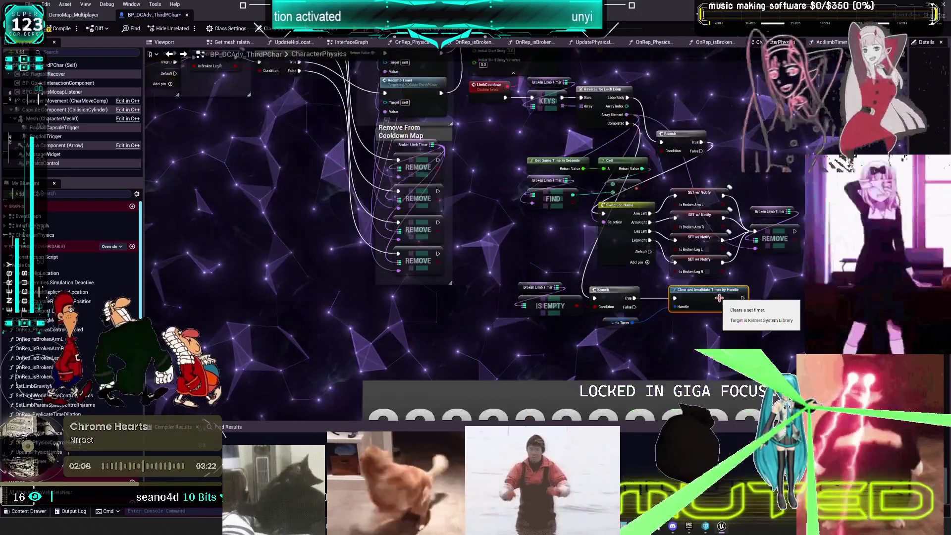
- Shift the IS EMPTY, Branch and Clear Timer nodes down and wrap them in a 'Stop Timer if Empty' comment
{"action": "left_click_drag", "start_coordinate": [751, 312], "coordinate": [508, 258]}
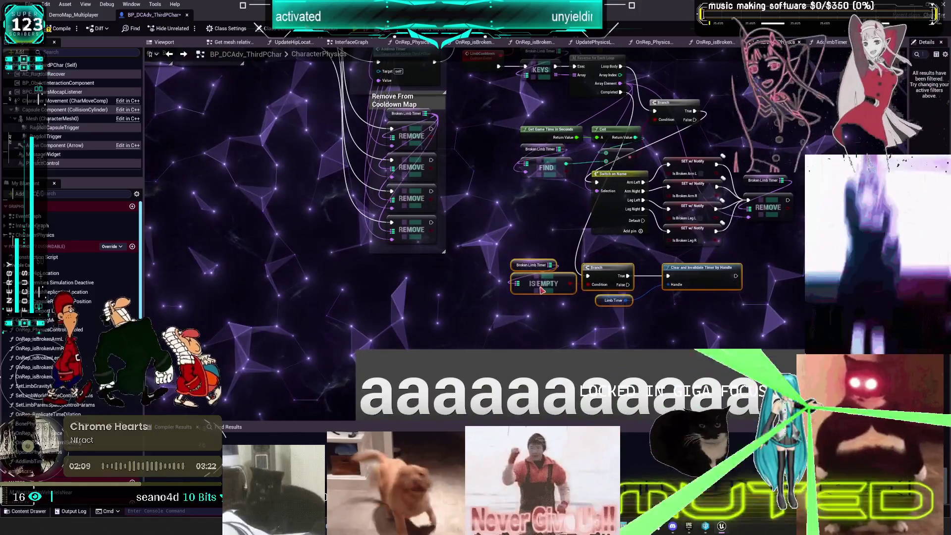
{"action": "left_click_drag", "start_coordinate": [543, 288], "coordinate": [543, 303]}
{"action": "type", "text": "cClear"}
{"action": "key", "text": "Return"}
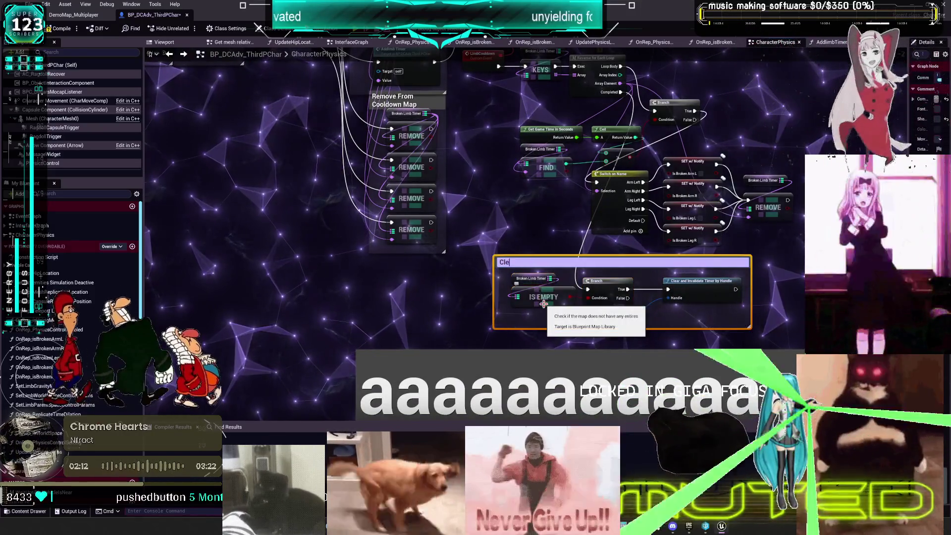
{"action": "key", "text": "BackSpace"}
{"action": "key", "text": "BackSpace"}
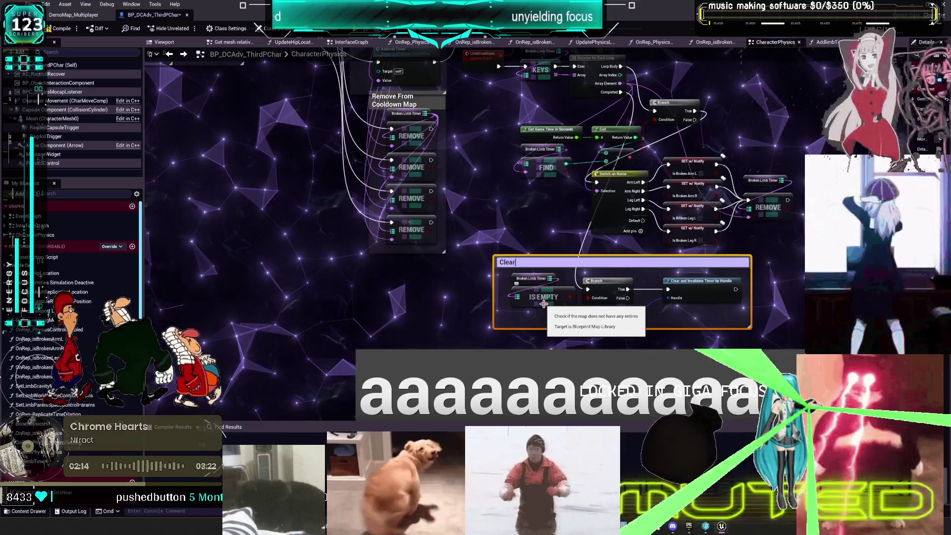
{"action": "key", "text": "BackSpace"}
{"action": "key", "text": "BackSpace"}
{"action": "key", "text": "BackSpace"}
{"action": "type", "text": "Stop"}
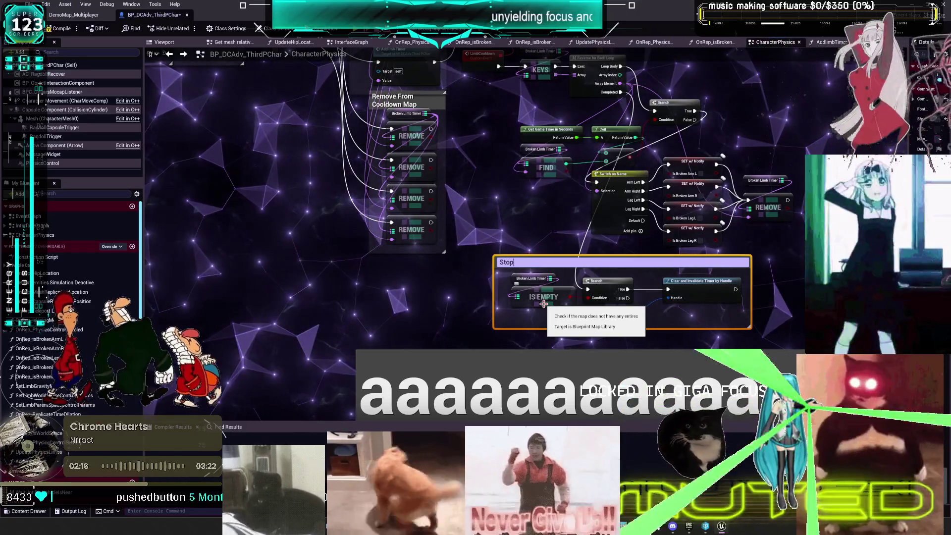
{"action": "key", "text": "Return"}
{"action": "type", "text": "Timer"}
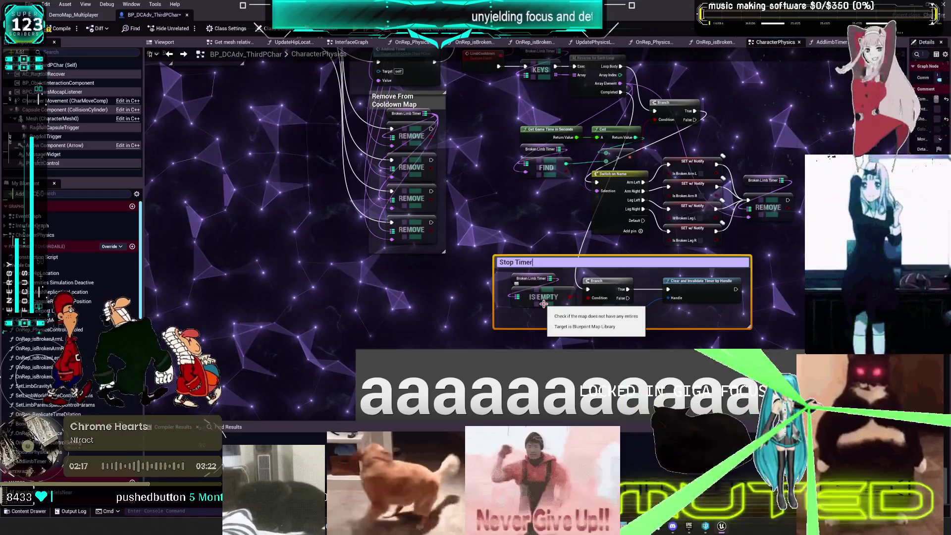
{"action": "type", "text": " if Empy"}
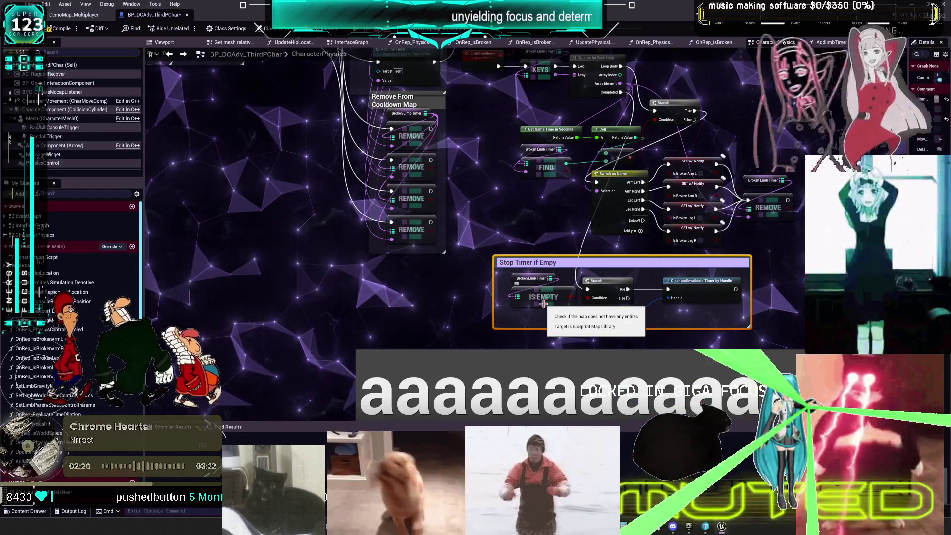
{"action": "key", "text": "BackSpace"}
{"action": "key", "text": "Return"}
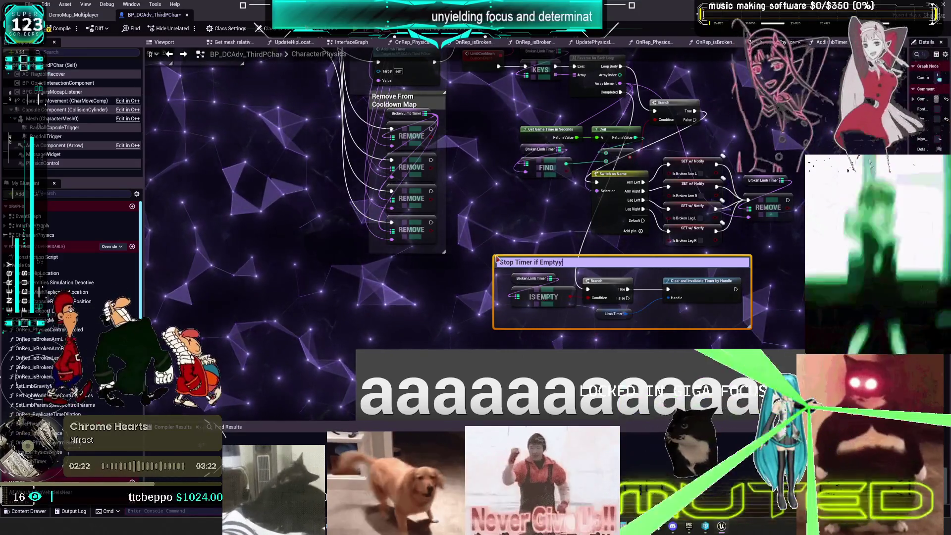
{"action": "scroll", "coordinate": [616, 343], "scroll_direction": "up", "scroll_amount": 1}
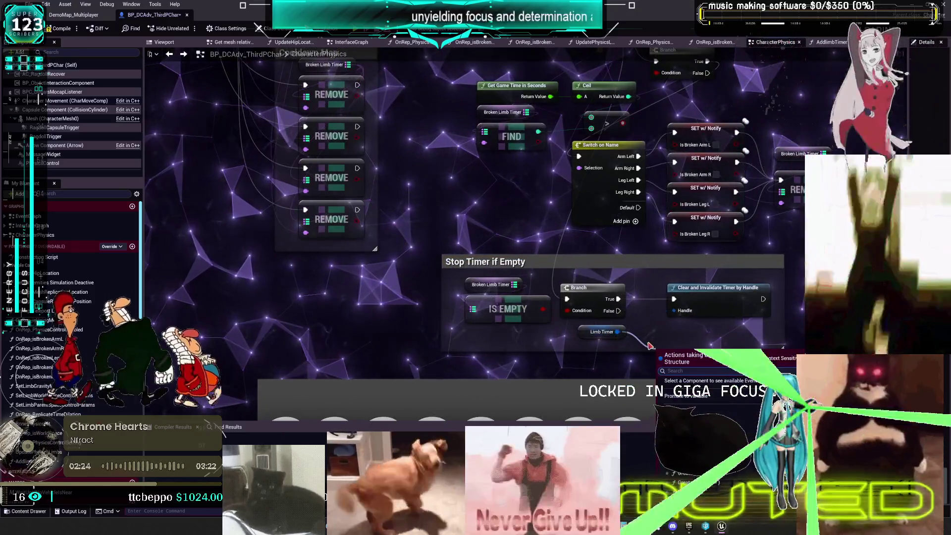
- Replace Clear and Invalidate Timer by Handle with Pause Timer by Handle on the Limb Timer
{"action": "left_click_drag", "start_coordinate": [617, 331], "coordinate": [650, 346]}
{"action": "type", "text": "pause"}
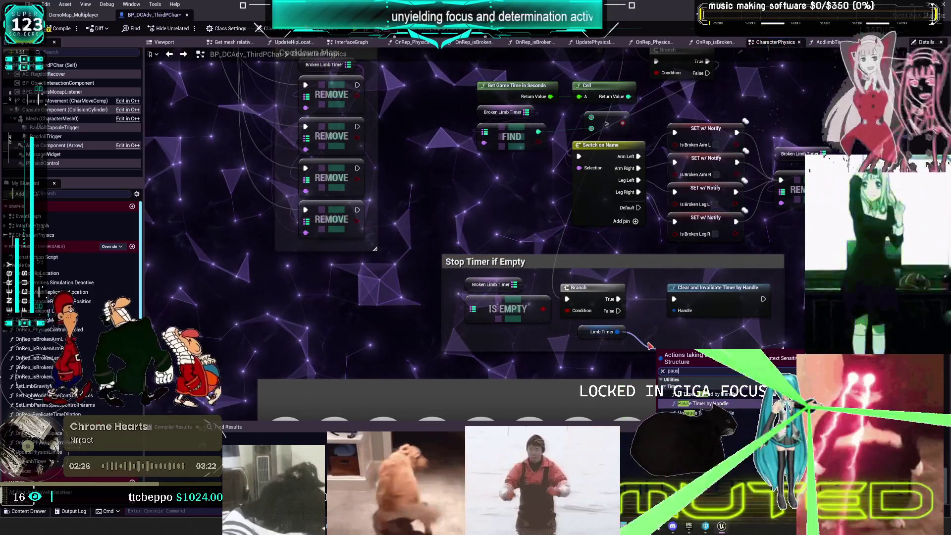
{"action": "key", "text": "Return"}
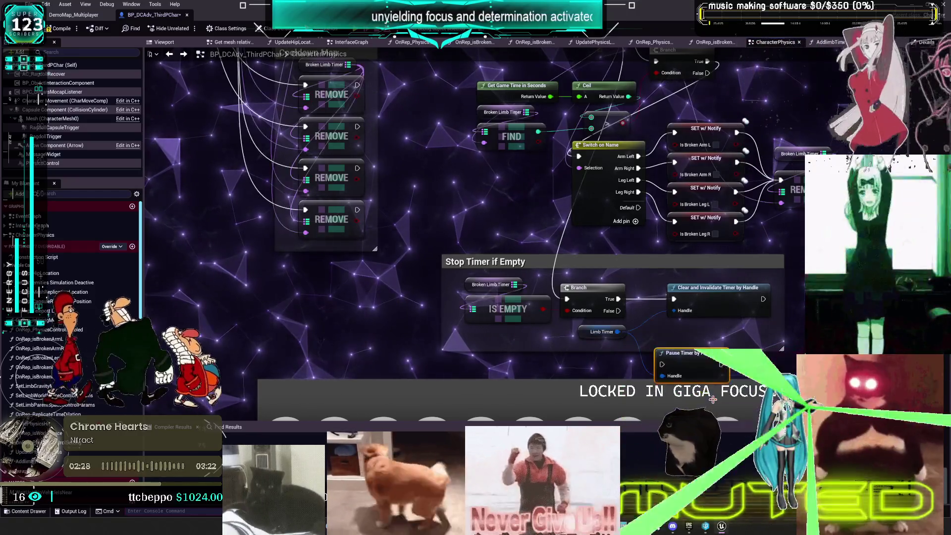
{"action": "key", "text": "Delete"}
{"action": "left_click_drag", "start_coordinate": [688, 366], "coordinate": [692, 299]}
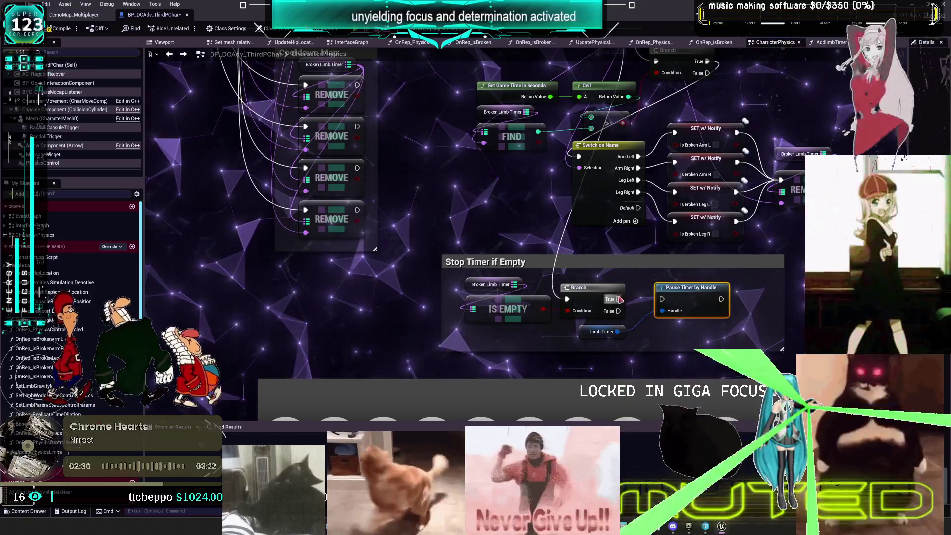
- Add Unpause Timer by Handle from the Limb Timer, run from the Branch True pin
{"action": "mouse_move", "coordinate": [550, 56]}
{"action": "left_mouse_down"}
{"action": "mouse_move", "coordinate": [625, 185]}
{"action": "mouse_move", "coordinate": [660, 316]}
{"action": "mouse_move", "coordinate": [613, 385]}
{"action": "left_mouse_up"}
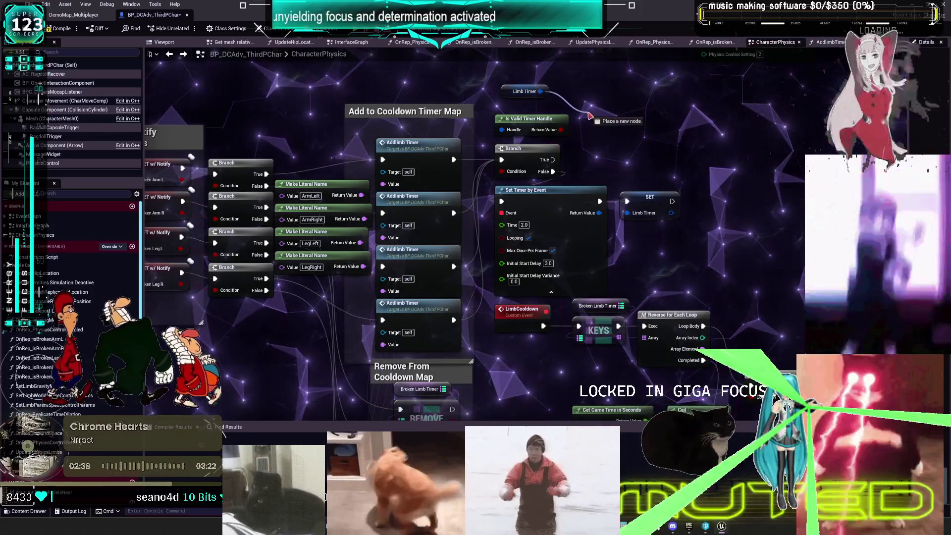
{"action": "left_click_drag", "start_coordinate": [541, 91], "coordinate": [590, 116]}
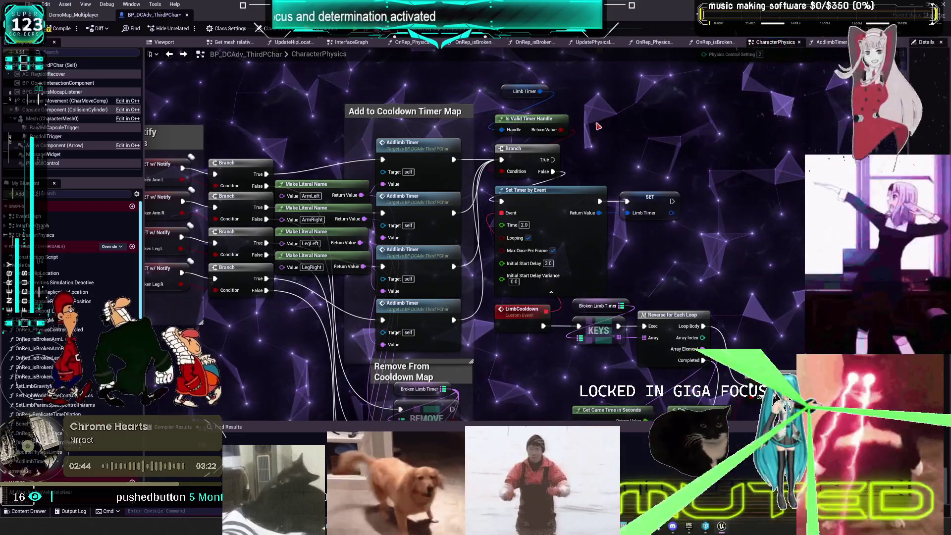
{"action": "left_click_drag", "start_coordinate": [598, 127], "coordinate": [590, 138]}
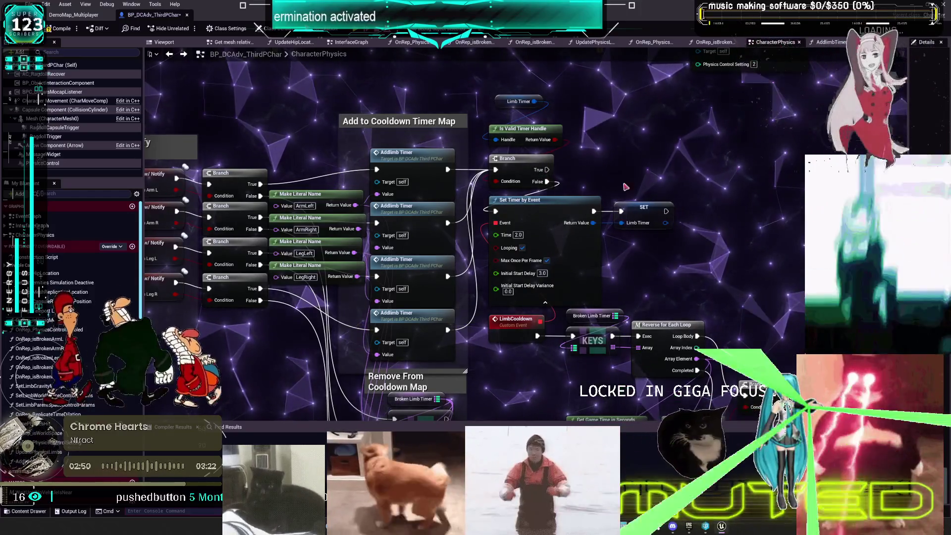
{"action": "left_click_drag", "start_coordinate": [534, 101], "coordinate": [628, 138]}
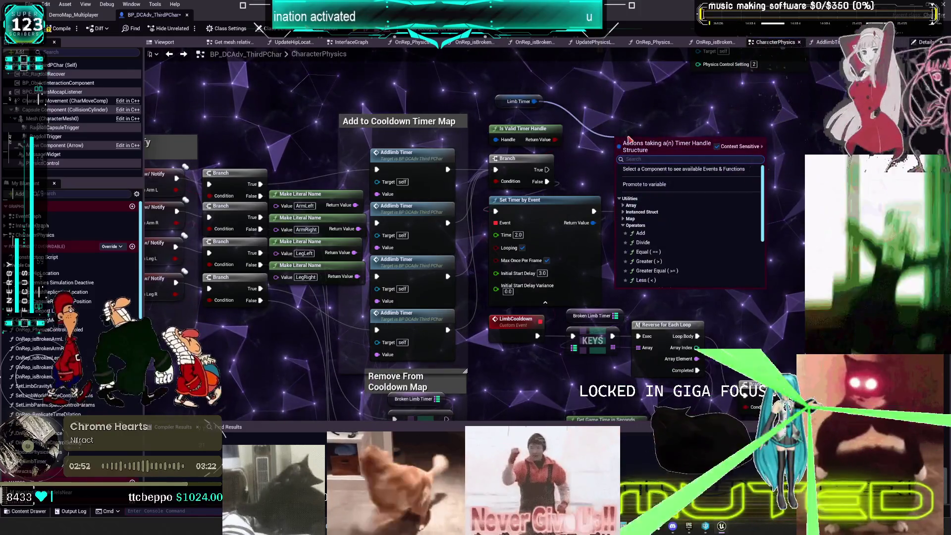
{"action": "type", "text": "unpa"}
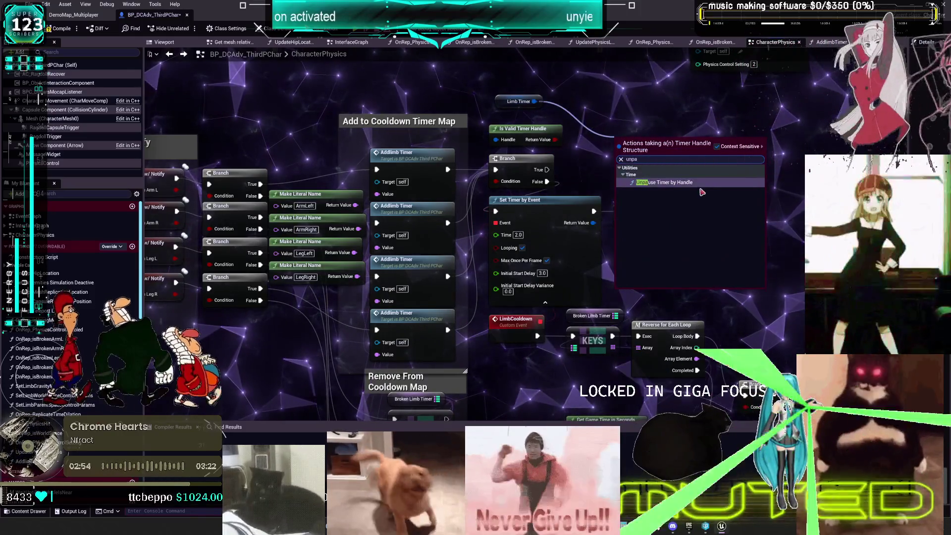
{"action": "key", "text": "Return"}
{"action": "mouse_move", "coordinate": [549, 170]}
{"action": "left_mouse_down"}
{"action": "mouse_move", "coordinate": [620, 151]}
{"action": "mouse_move", "coordinate": [641, 170]}
{"action": "left_mouse_up"}
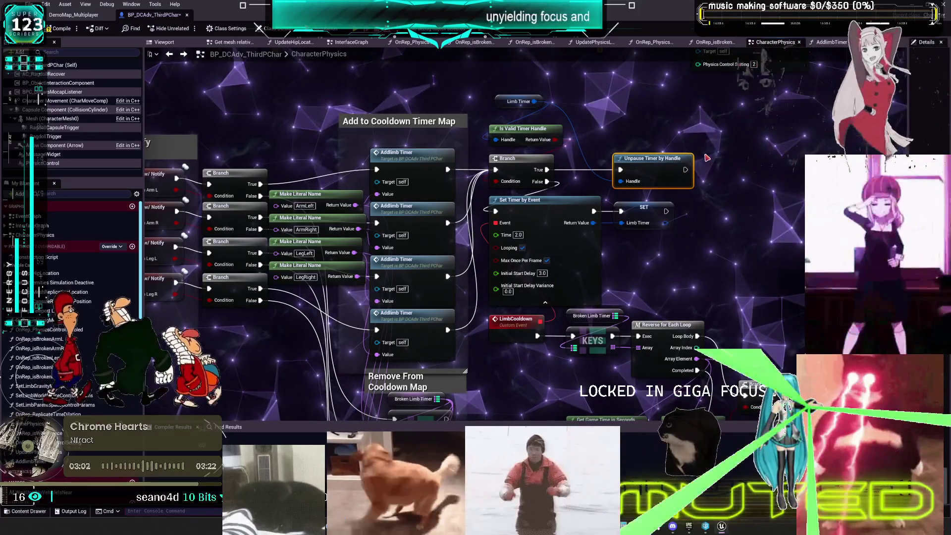
{"action": "left_click_drag", "start_coordinate": [496, 99], "coordinate": [491, 111]}
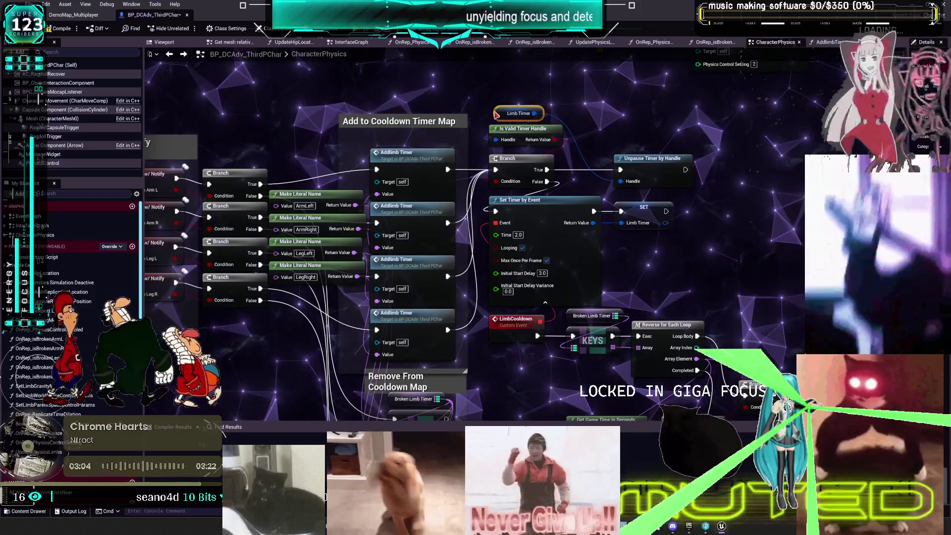
- Reposition the Branch, Switch on Name, SET nodes and the Stop Timer if Empty group
{"action": "scroll", "coordinate": [684, 157], "scroll_direction": "down", "scroll_amount": 2}
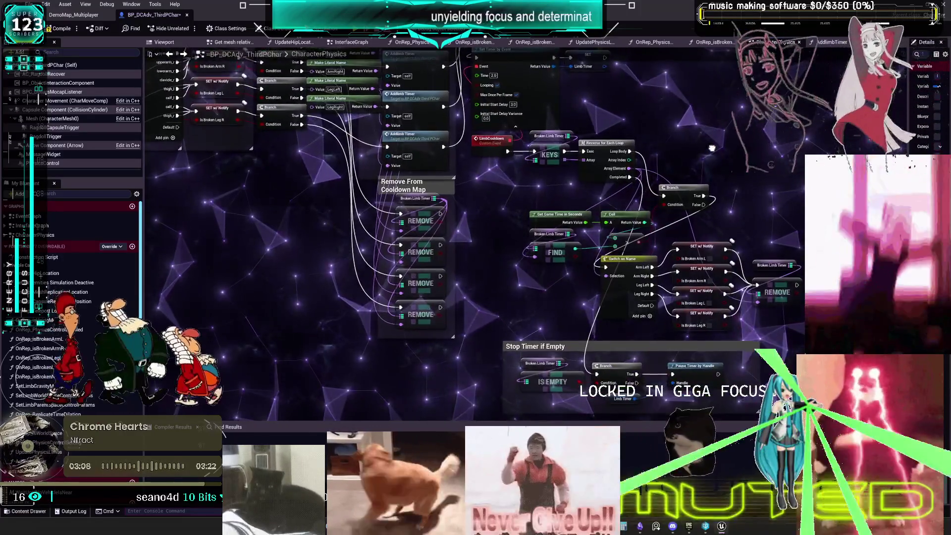
{"action": "left_click_drag", "start_coordinate": [712, 148], "coordinate": [752, 223]}
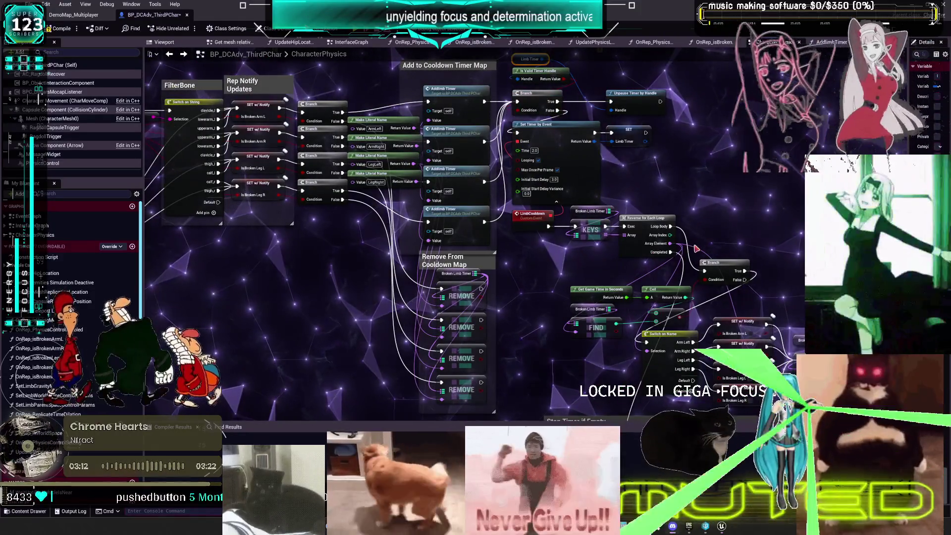
{"action": "scroll", "coordinate": [705, 197], "scroll_direction": "up", "scroll_amount": 2}
{"action": "left_click_drag", "start_coordinate": [705, 197], "coordinate": [706, 137]}
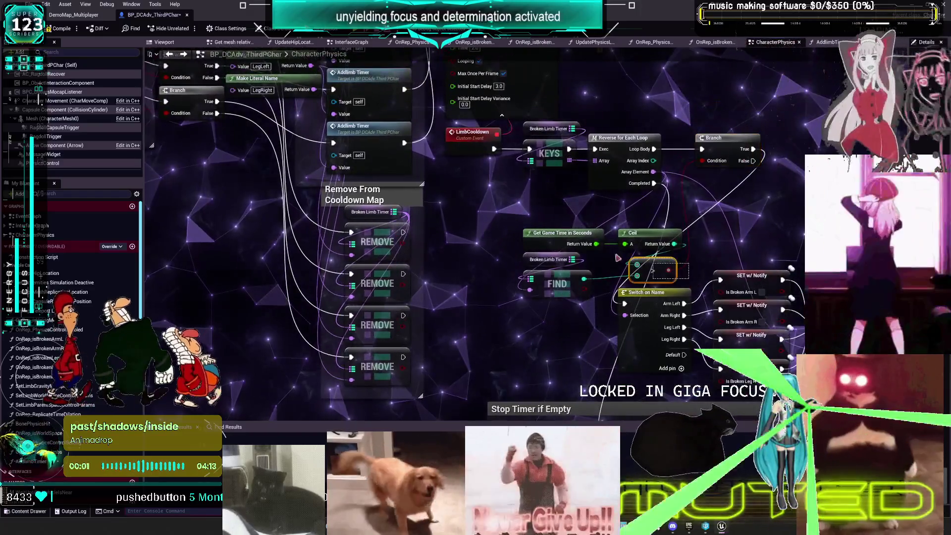
{"action": "left_click_drag", "start_coordinate": [618, 258], "coordinate": [512, 209]}
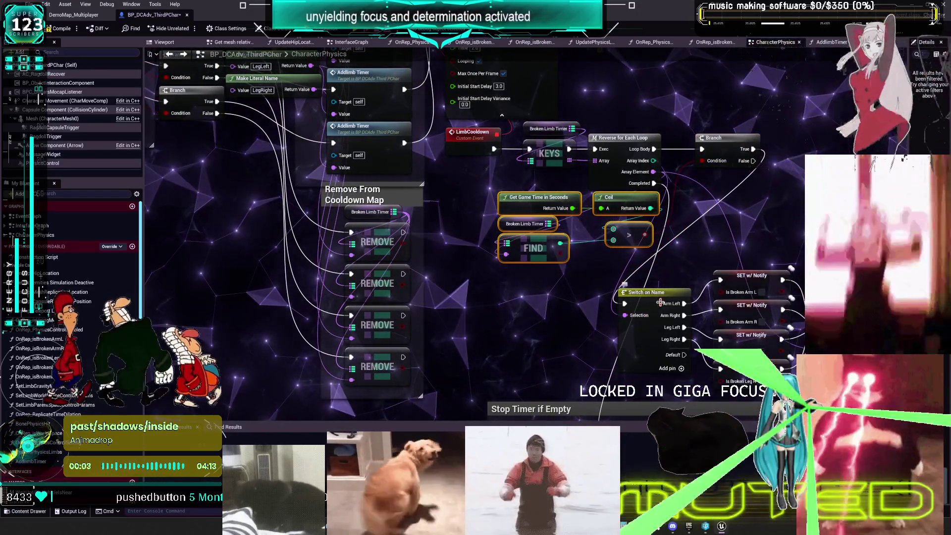
{"action": "left_click_drag", "start_coordinate": [660, 302], "coordinate": [613, 227]}
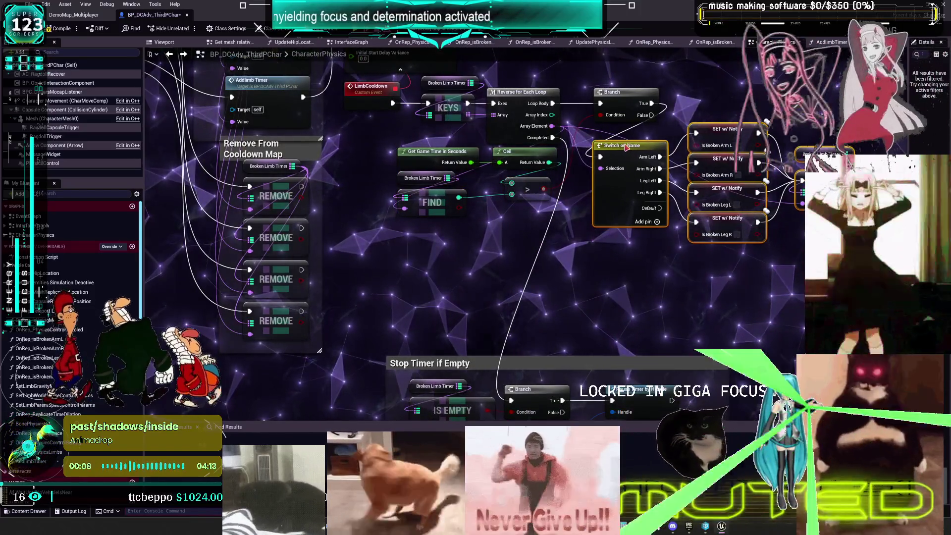
{"action": "left_click_drag", "start_coordinate": [583, 230], "coordinate": [601, 153]}
{"action": "scroll", "coordinate": [601, 153], "scroll_direction": "down", "scroll_amount": 2}
{"action": "left_click_drag", "start_coordinate": [505, 292], "coordinate": [506, 215]}
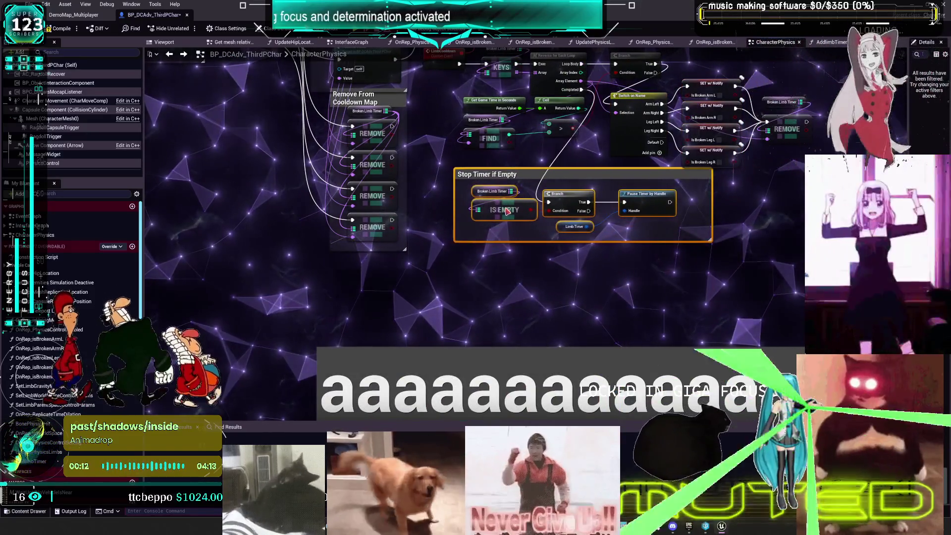
{"action": "left_click_drag", "start_coordinate": [559, 203], "coordinate": [576, 279]}
{"action": "scroll", "coordinate": [576, 279], "scroll_direction": "down", "scroll_amount": 1}
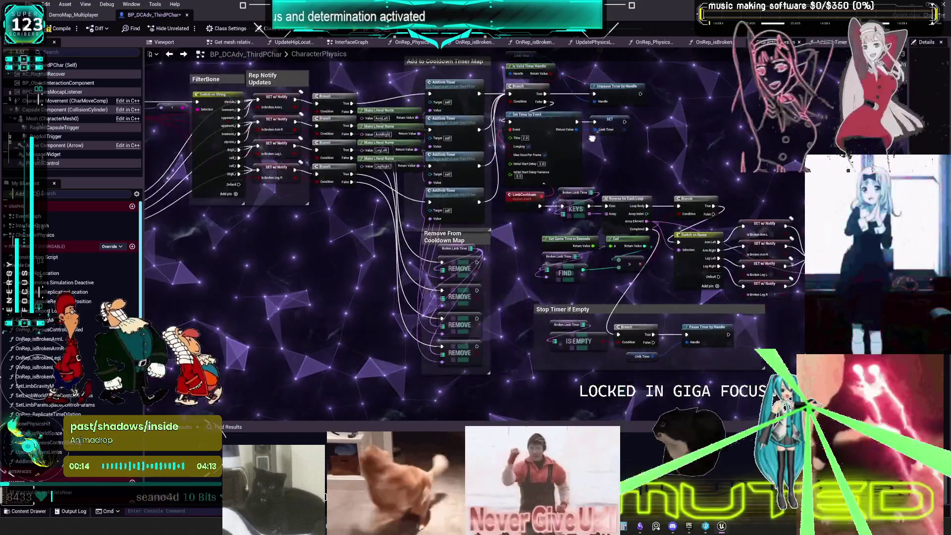
{"action": "left_click_drag", "start_coordinate": [592, 139], "coordinate": [508, 141]}
- Add a comment titled 'Restore Limb and remove from Map' around the restore-limb nodes
{"action": "scroll", "coordinate": [634, 151], "scroll_direction": "up", "scroll_amount": 2}
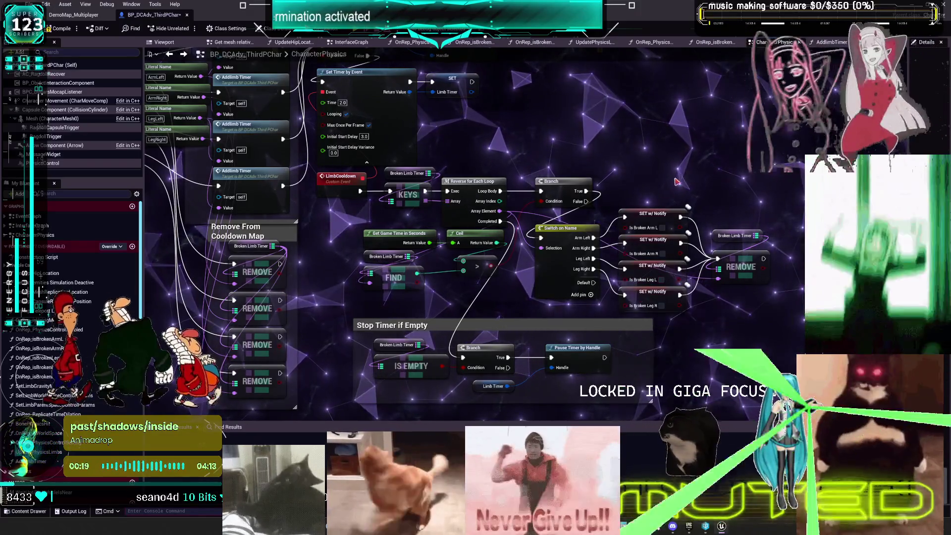
{"action": "type", "text": "c"}
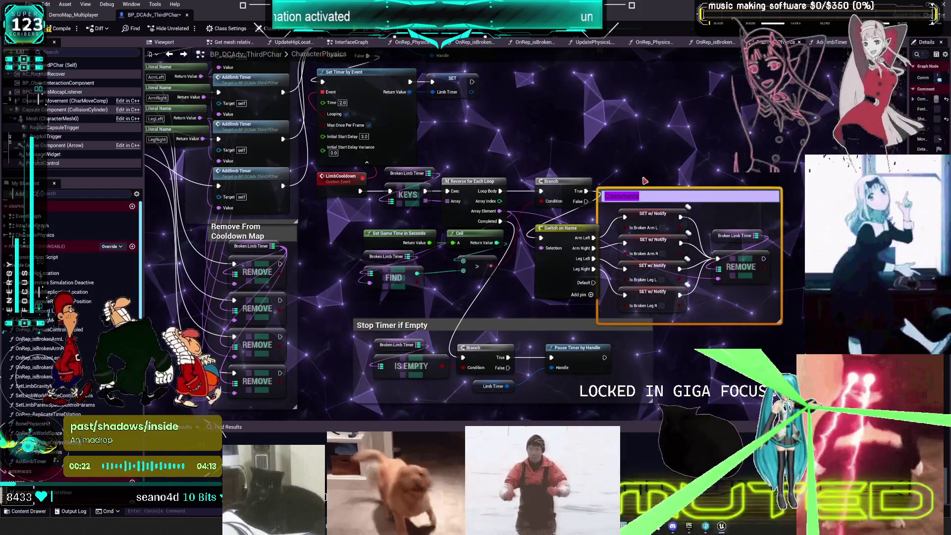
{"action": "type", "text": "RE"}
{"action": "key", "text": "BackSpace"}
{"action": "key", "text": "BackSpace"}
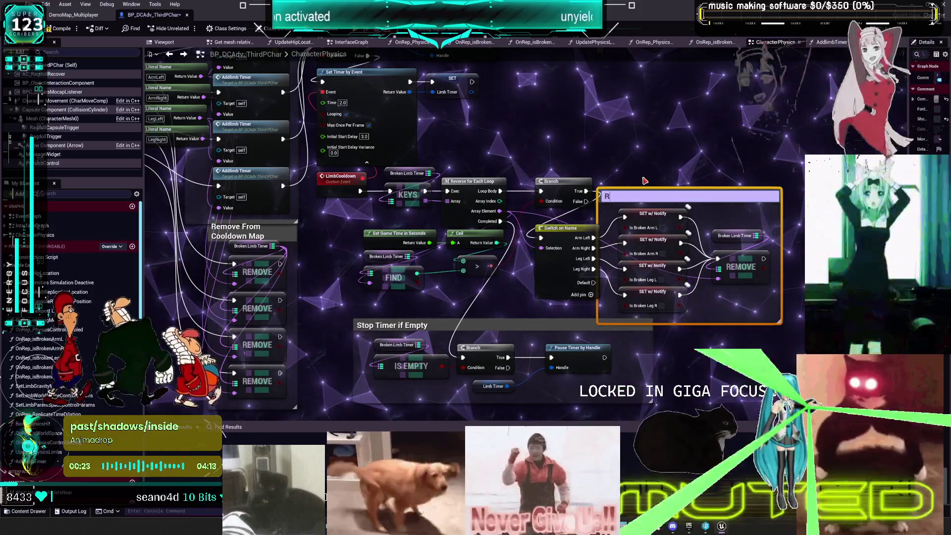
{"action": "type", "text": "store Lim"}
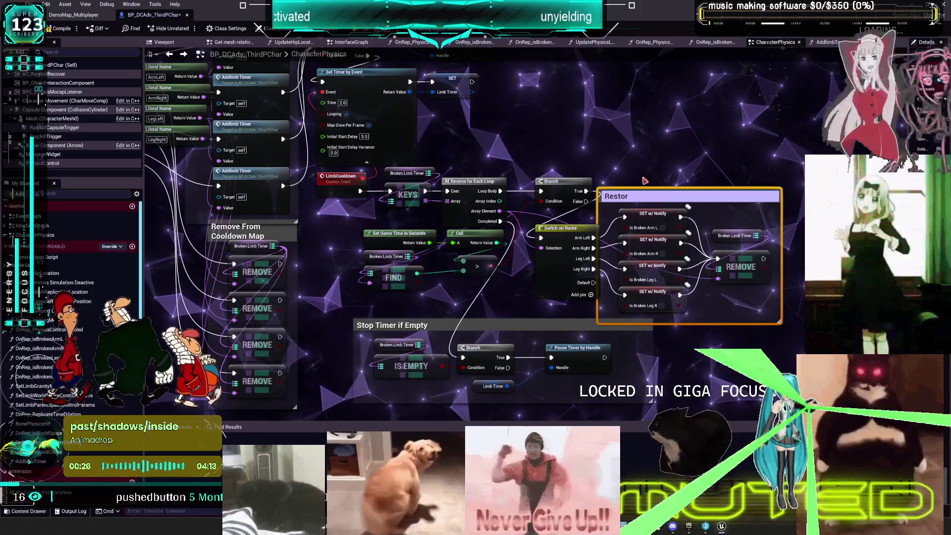
{"action": "type", "text": "b and r"}
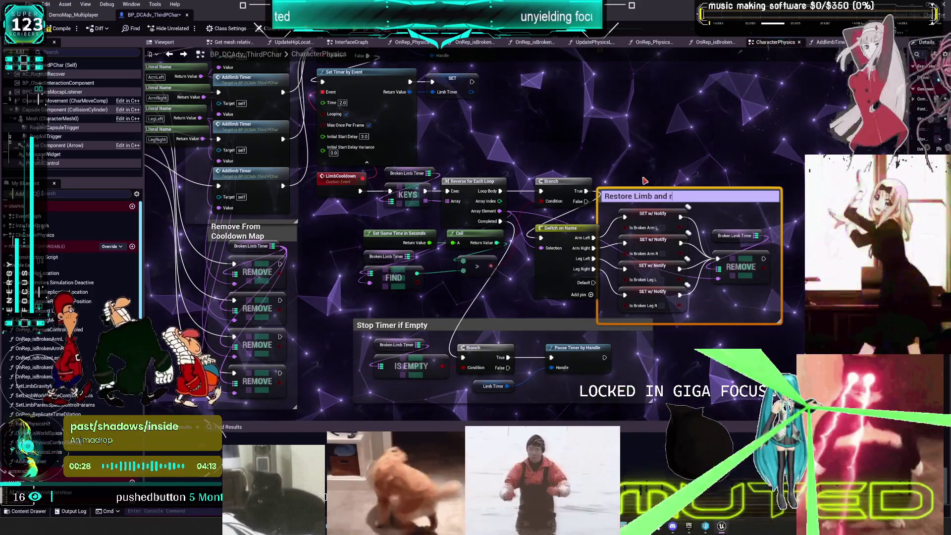
{"action": "type", "text": "emove from"}
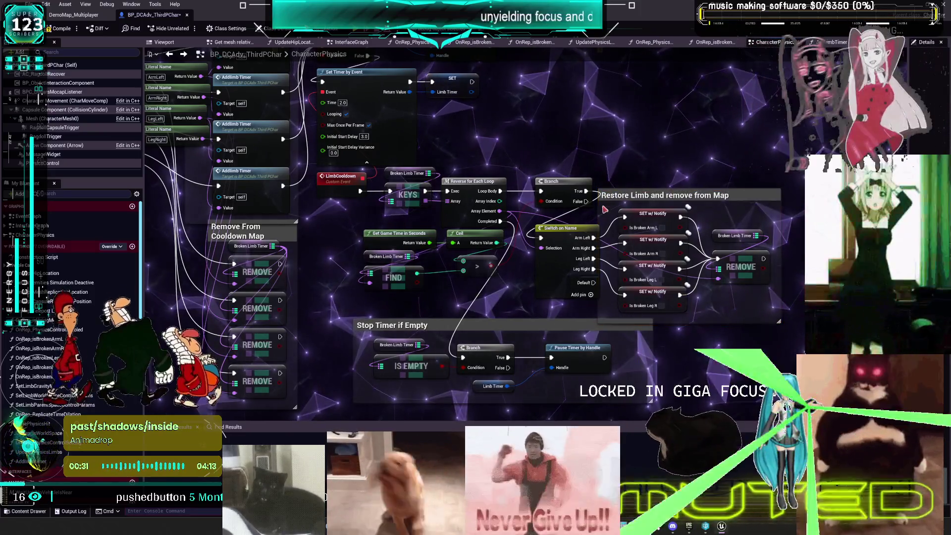
{"action": "left_click", "coordinate": [738, 196]}
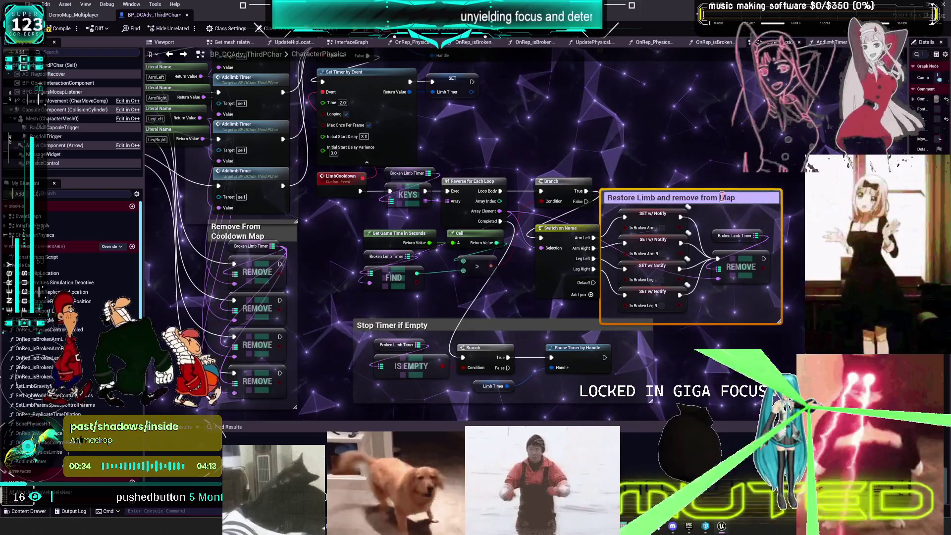
{"action": "double_click", "coordinate": [728, 197]}
{"action": "left_click", "coordinate": [736, 196]}
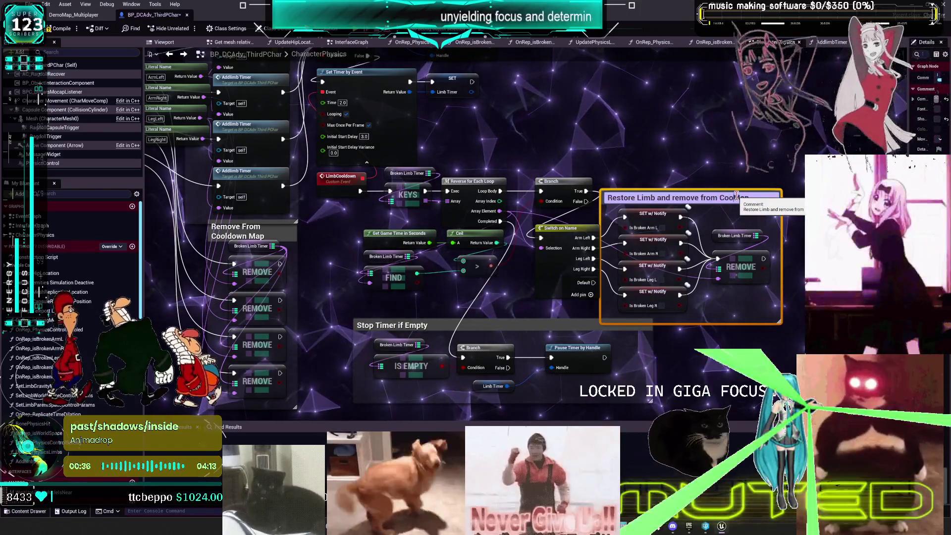
{"action": "key", "text": "Return"}
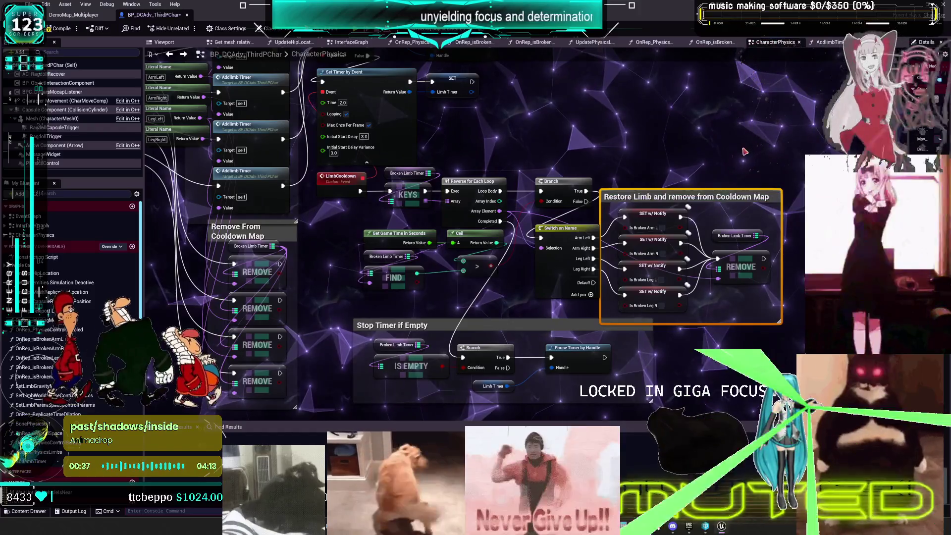
{"action": "left_click", "coordinate": [744, 151]}
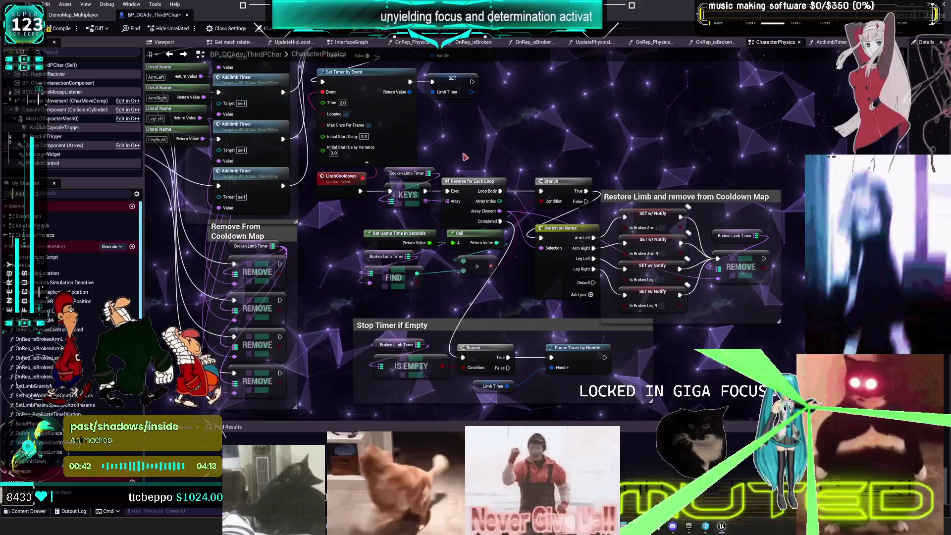
{"action": "mouse_move", "coordinate": [413, 177]}
{"action": "left_mouse_down"}
{"action": "mouse_move", "coordinate": [458, 218]}
{"action": "mouse_move", "coordinate": [496, 223]}
{"action": "mouse_move", "coordinate": [512, 212]}
{"action": "mouse_move", "coordinate": [466, 171]}
{"action": "left_mouse_up"}
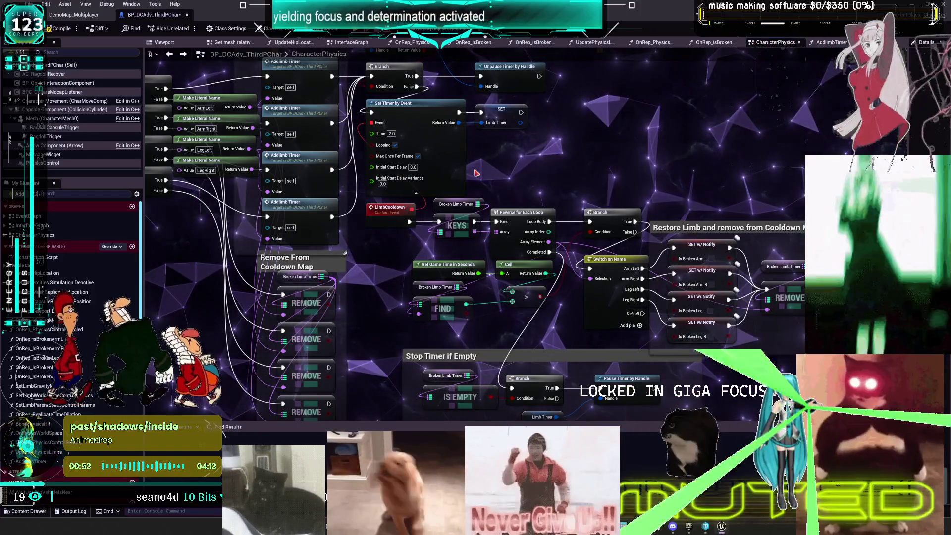
{"action": "scroll", "coordinate": [651, 209], "scroll_direction": "down", "scroll_amount": 10}
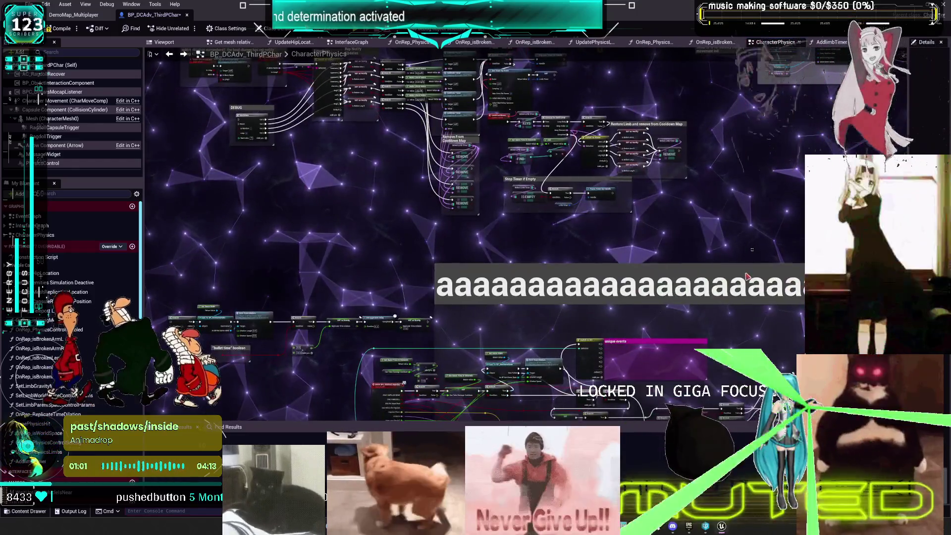
- Replace the placeholder 'aaaa' comment title with 'physics interface input events'
{"action": "left_click", "coordinate": [720, 291]}
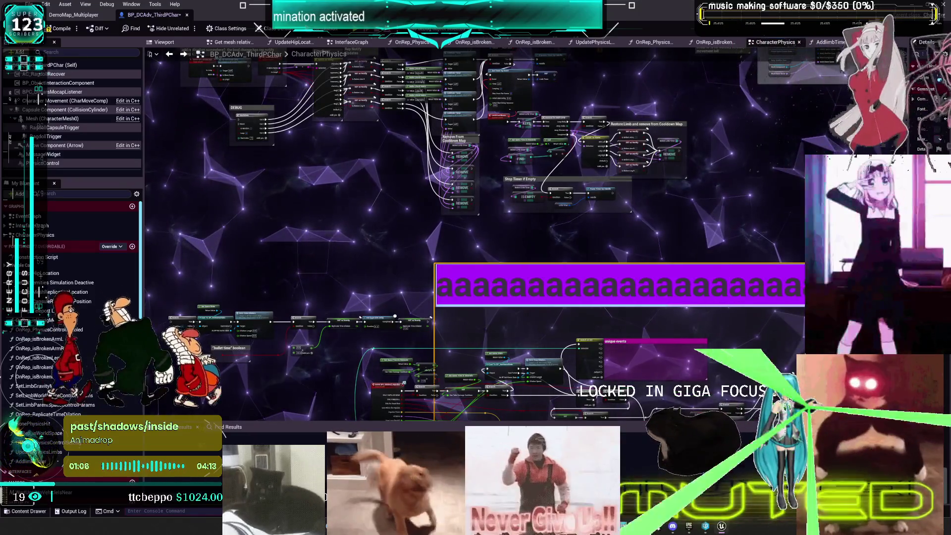
{"action": "double_click", "coordinate": [760, 296]}
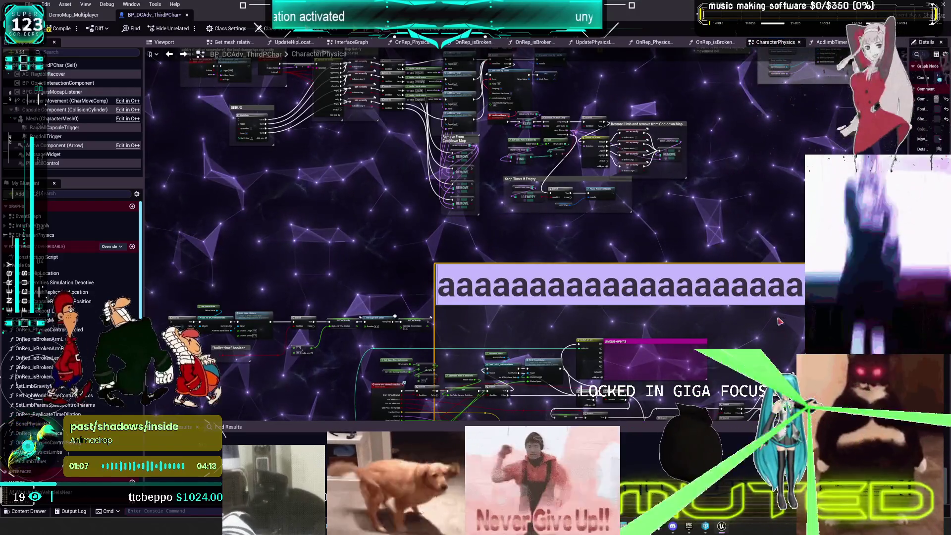
{"action": "key", "text": "BackSpace"}
{"action": "key", "text": "BackSpace"}
{"action": "key", "text": "BackSpace"}
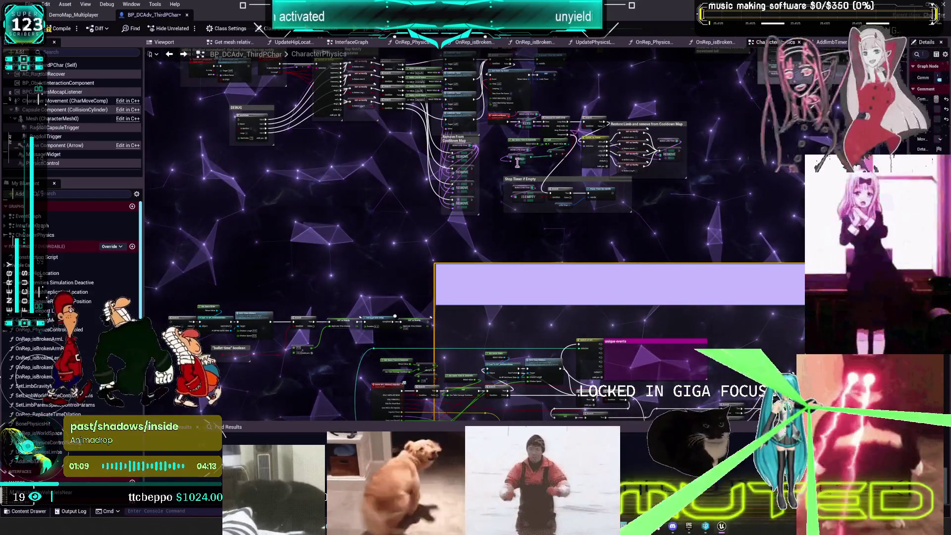
{"action": "left_click_drag", "start_coordinate": [495, 277], "coordinate": [501, 138]}
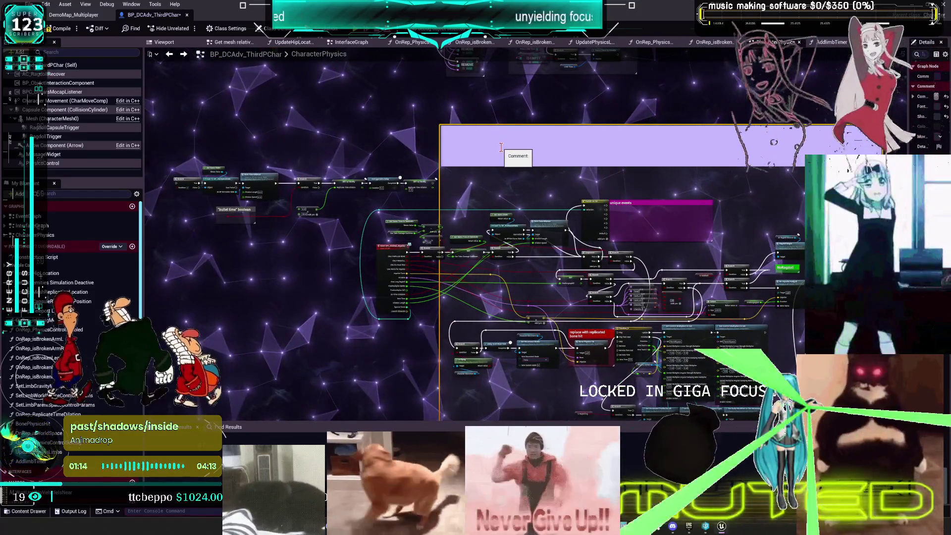
{"action": "type", "text": "ragdol"}
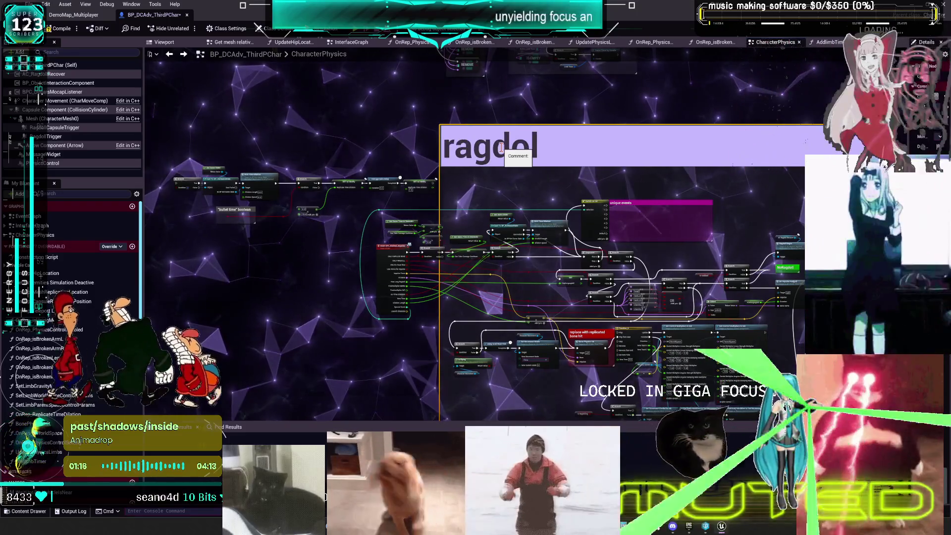
{"action": "key", "text": "Escape"}
{"action": "type", "text": "physics"}
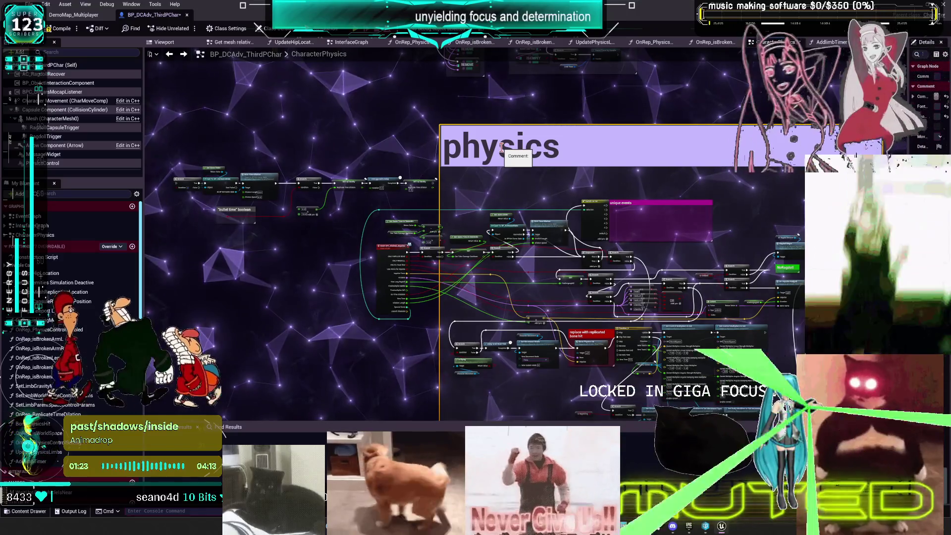
{"action": "type", "text": "events"}
{"action": "key", "text": "BackSpace"}
{"action": "key", "text": "BackSpace"}
{"action": "key", "text": "BackSpace"}
{"action": "key", "text": "BackSpace"}
{"action": "key", "text": "BackSpace"}
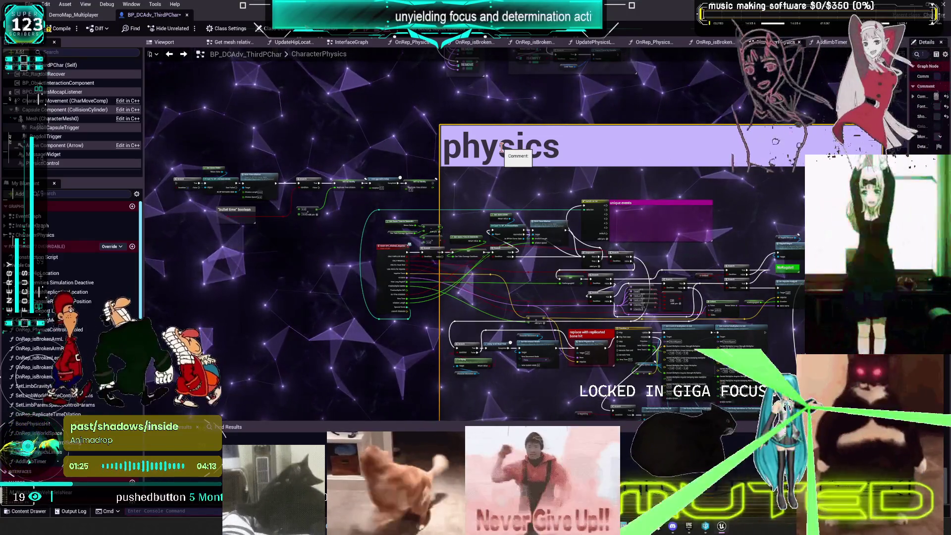
{"action": "type", "text": "input eventsss"}
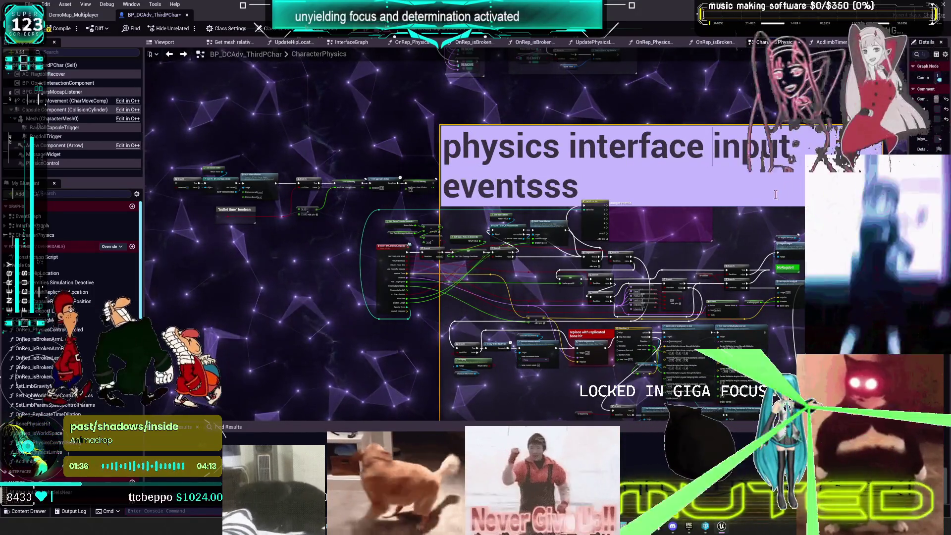
{"action": "key", "text": "BackSpace"}
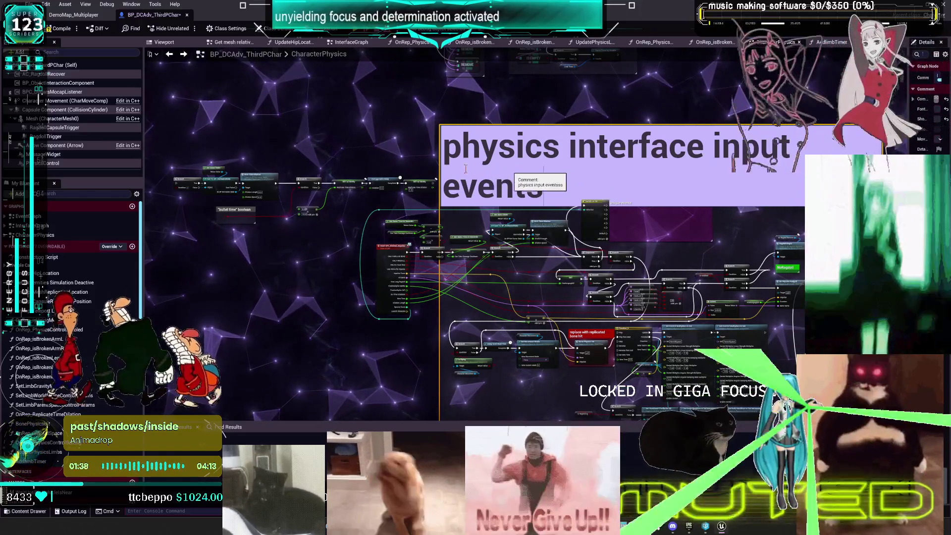
{"action": "left_click", "coordinate": [437, 163]}
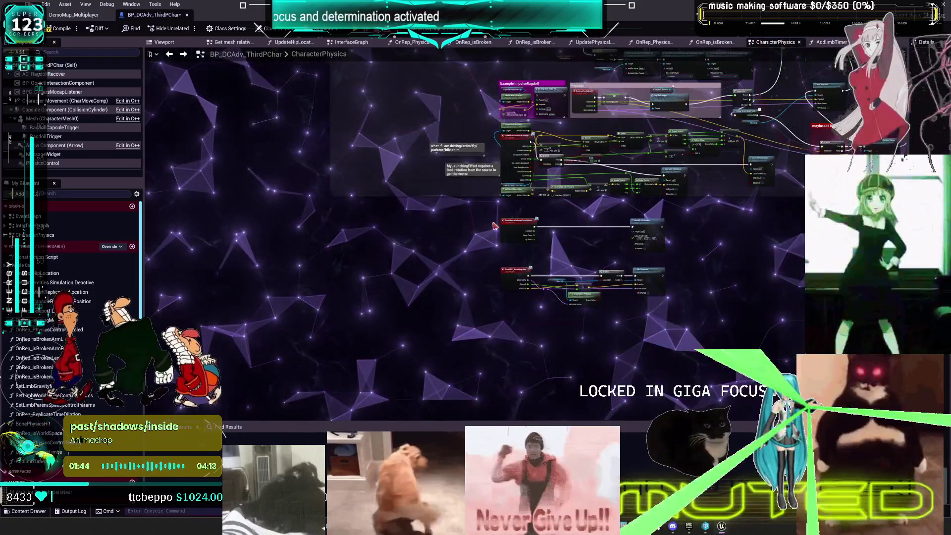
- Move the bullet time nodes far to the right, clear of the other graph sections
{"action": "mouse_move", "coordinate": [828, 80]}
{"action": "left_mouse_down"}
{"action": "mouse_move", "coordinate": [674, 206]}
{"action": "mouse_move", "coordinate": [594, 333]}
{"action": "mouse_move", "coordinate": [523, 360]}
{"action": "left_mouse_up"}
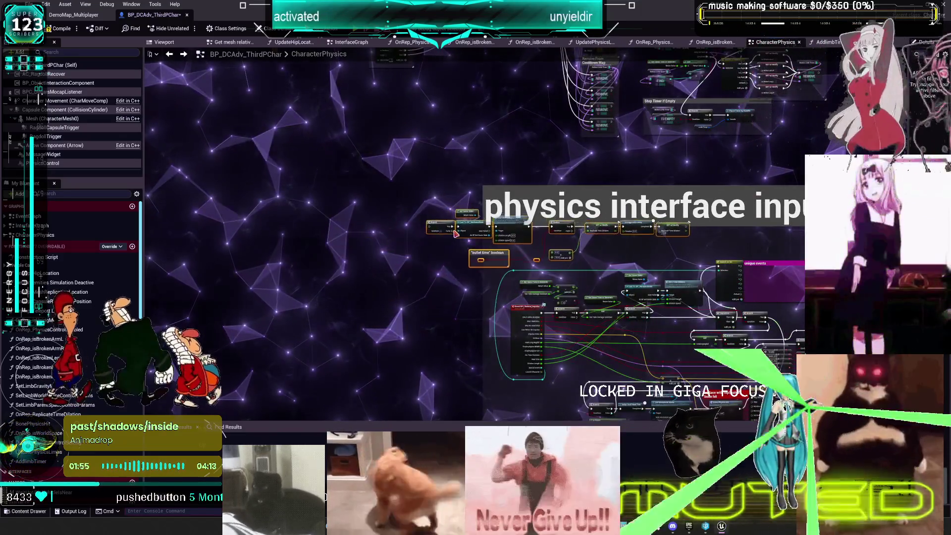
{"action": "left_click_drag", "start_coordinate": [456, 233], "coordinate": [742, 242]}
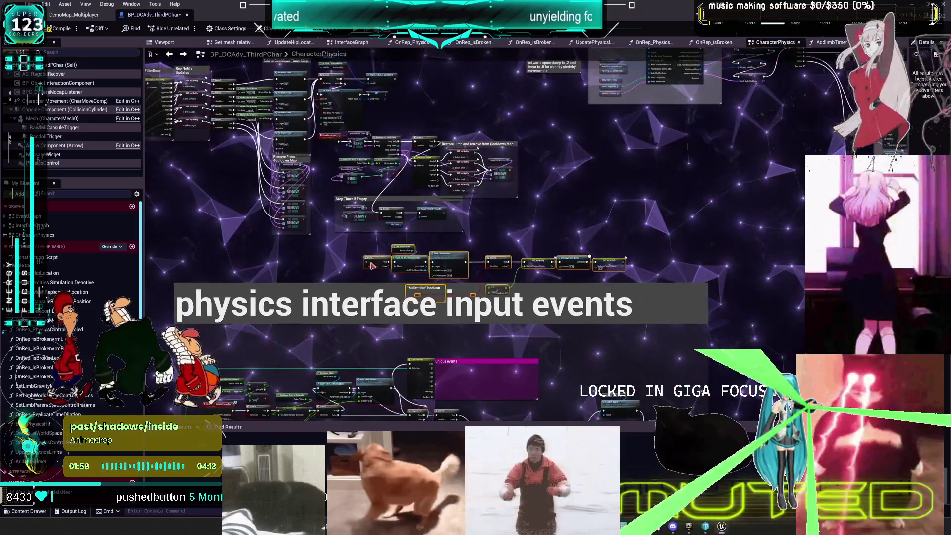
{"action": "left_click_drag", "start_coordinate": [613, 63], "coordinate": [560, 262]}
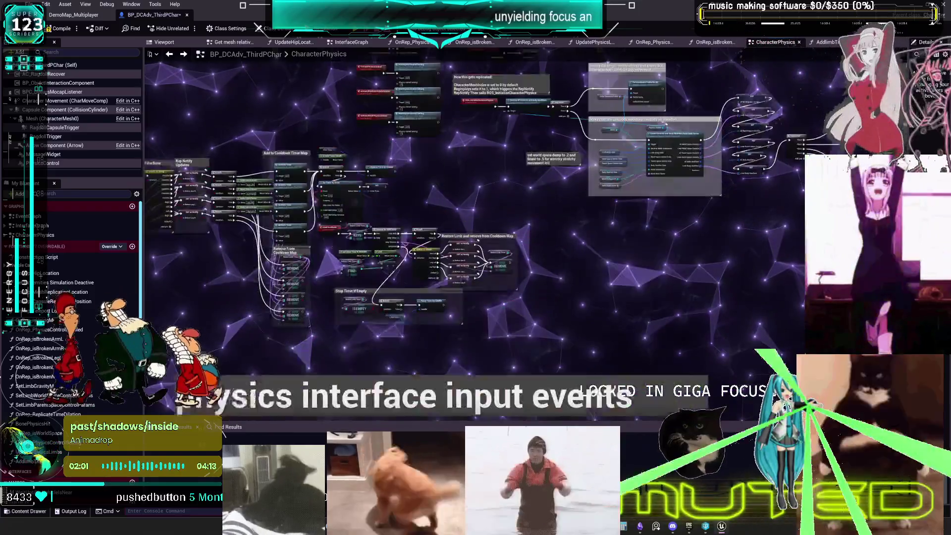
{"action": "mouse_move", "coordinate": [311, 428]}
{"action": "left_mouse_down"}
{"action": "mouse_move", "coordinate": [311, 261]}
{"action": "mouse_move", "coordinate": [441, 188]}
{"action": "left_mouse_up"}
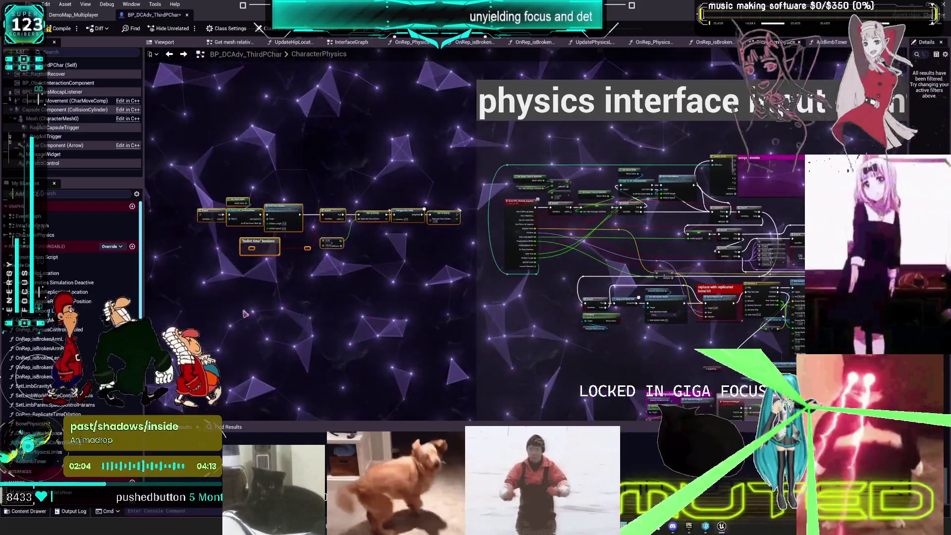
{"action": "left_click_drag", "start_coordinate": [520, 42], "coordinate": [627, 263]}
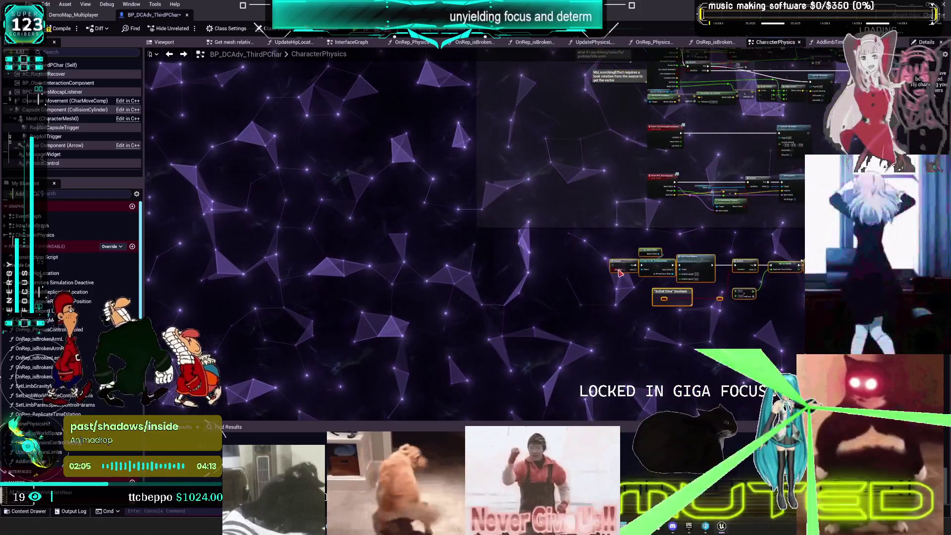
- Wrap the bullet time nodes in a 'BULLET TIME???' comment trimmed to fit them
{"action": "type", "text": "cRULE!"}
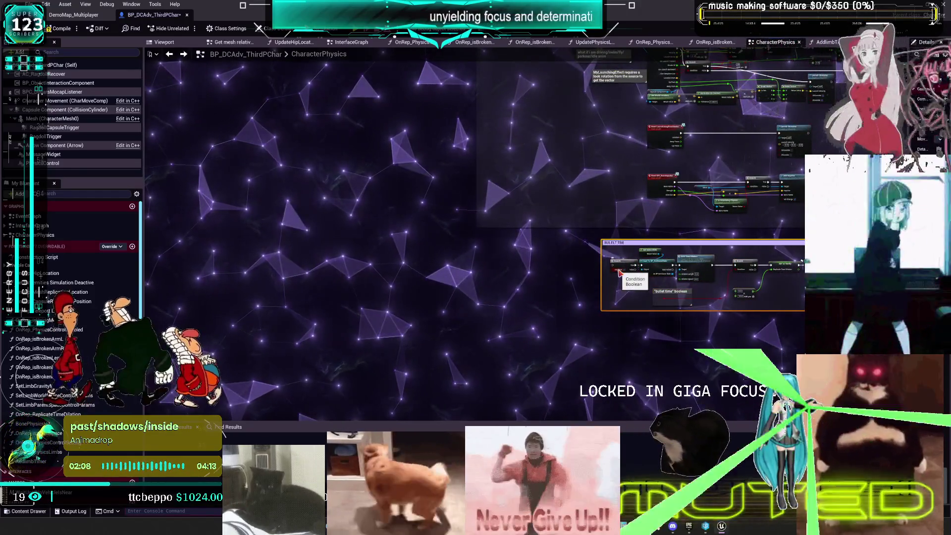
{"action": "scroll", "coordinate": [620, 271], "scroll_direction": "up", "scroll_amount": 4}
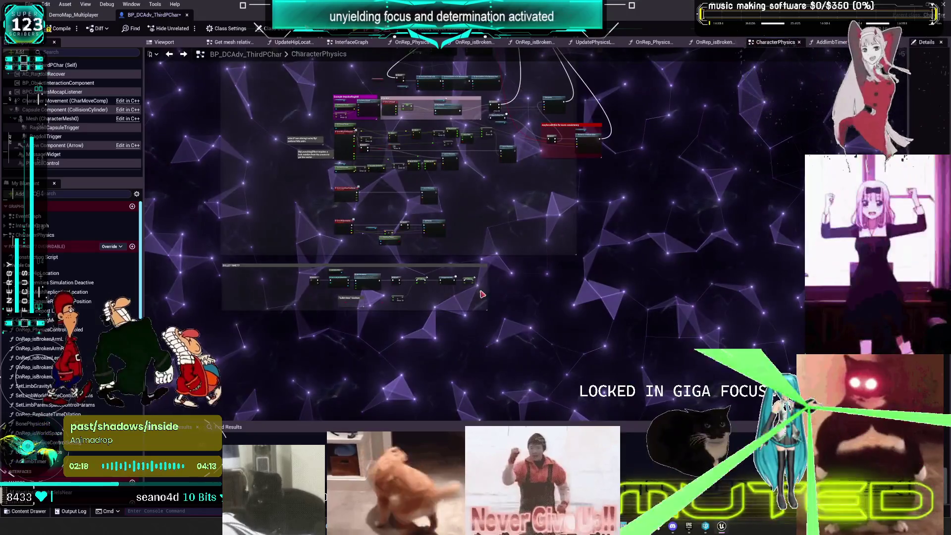
{"action": "scroll", "coordinate": [478, 282], "scroll_direction": "up", "scroll_amount": 3}
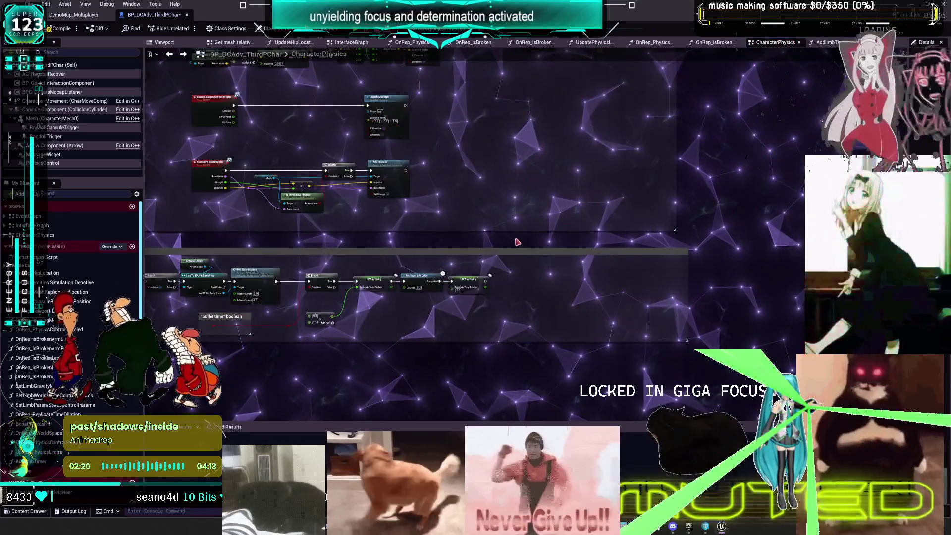
{"action": "left_click_drag", "start_coordinate": [517, 248], "coordinate": [517, 233]}
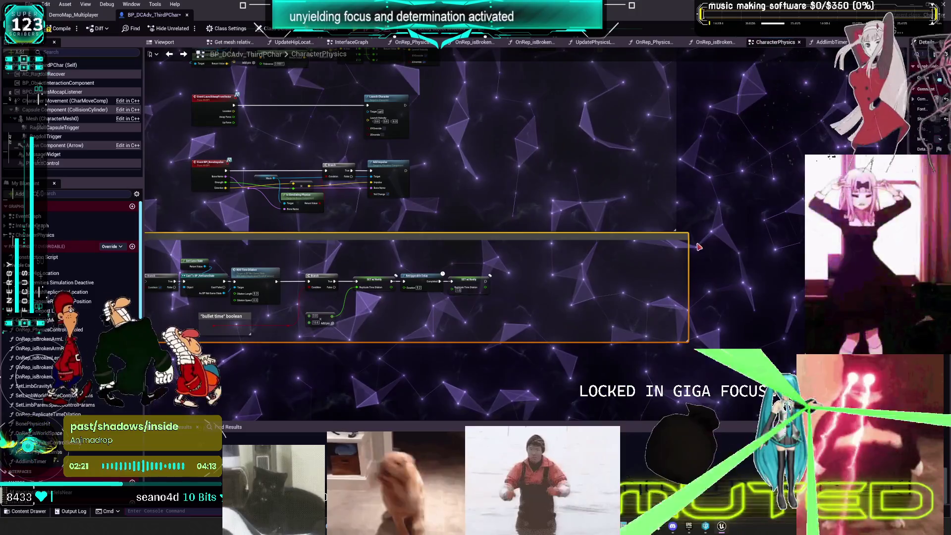
{"action": "left_click_drag", "start_coordinate": [685, 245], "coordinate": [677, 245]}
{"action": "left_click_drag", "start_coordinate": [909, 198], "coordinate": [759, 198]}
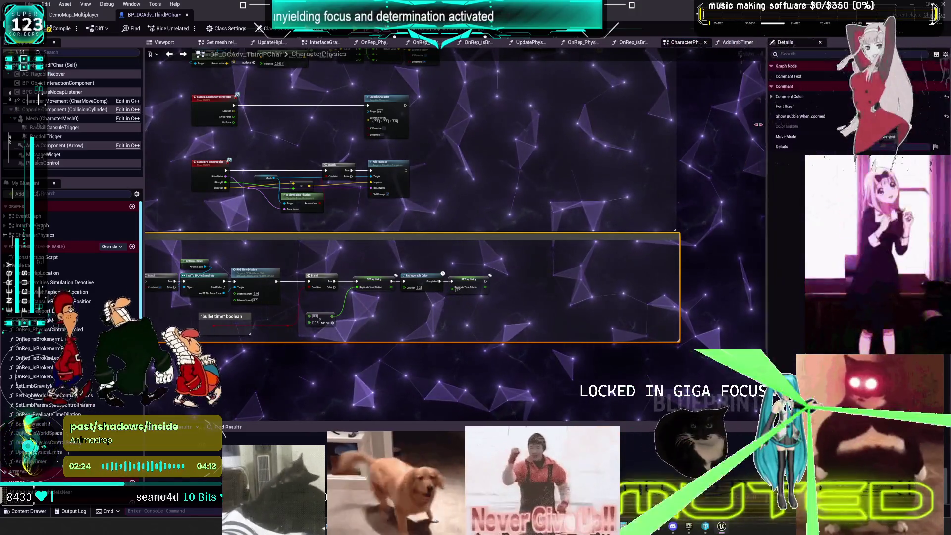